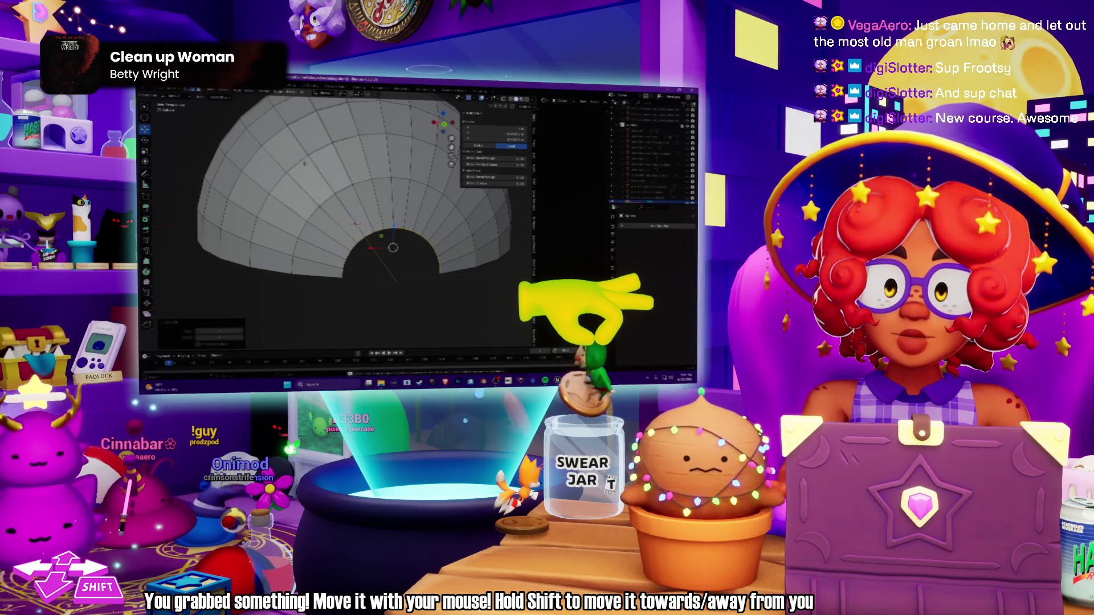
Step: Delete the vertices at the centre of the dome's flat base to open a round hole
middle_click_drag(353, 199, 353, 245)
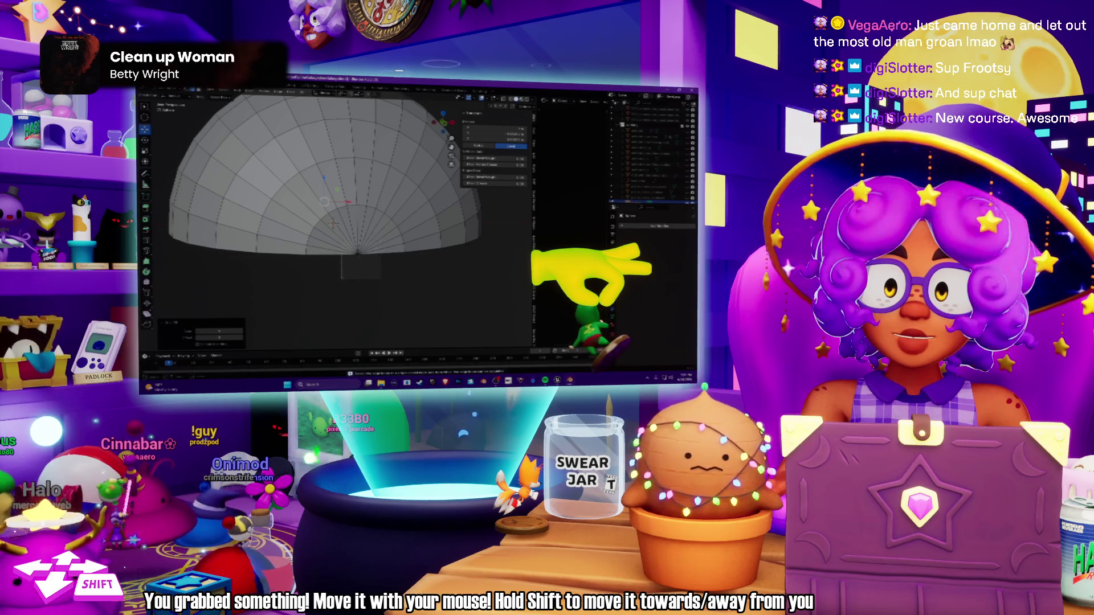
left_click(358, 245)
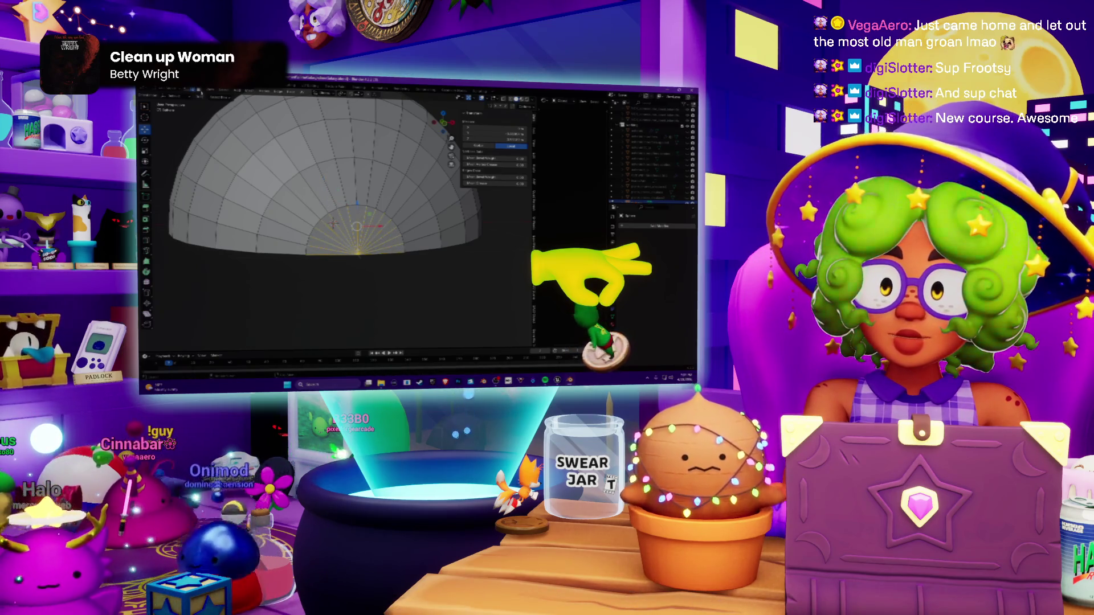
key("alt+a")
right_click(359, 220)
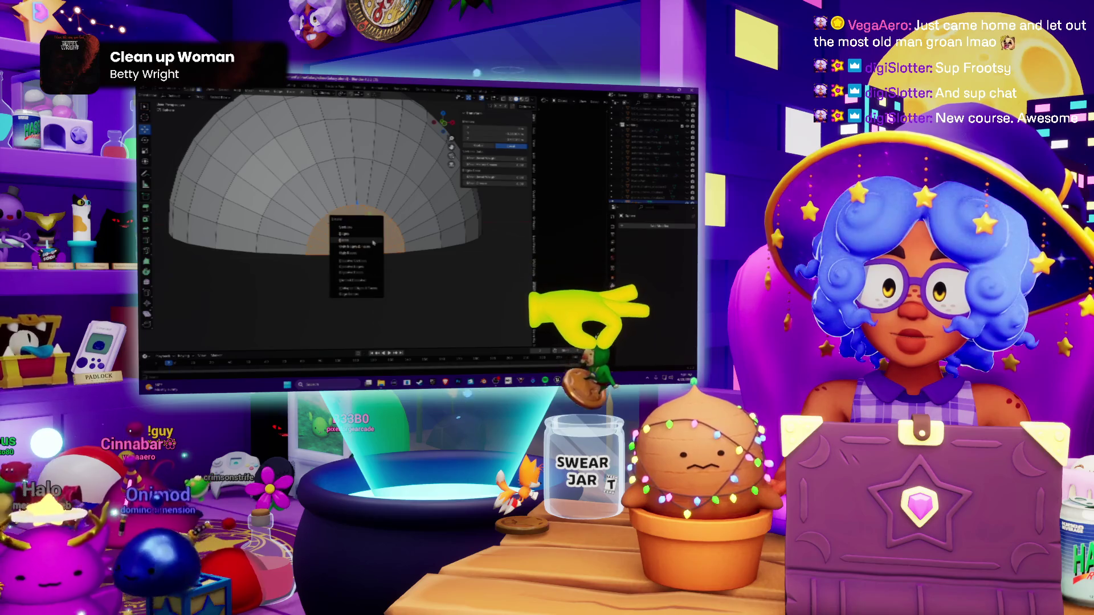
mouse_move(359, 220)
middle_mouse_down()
mouse_move(342, 240)
mouse_move(350, 222)
middle_mouse_up()
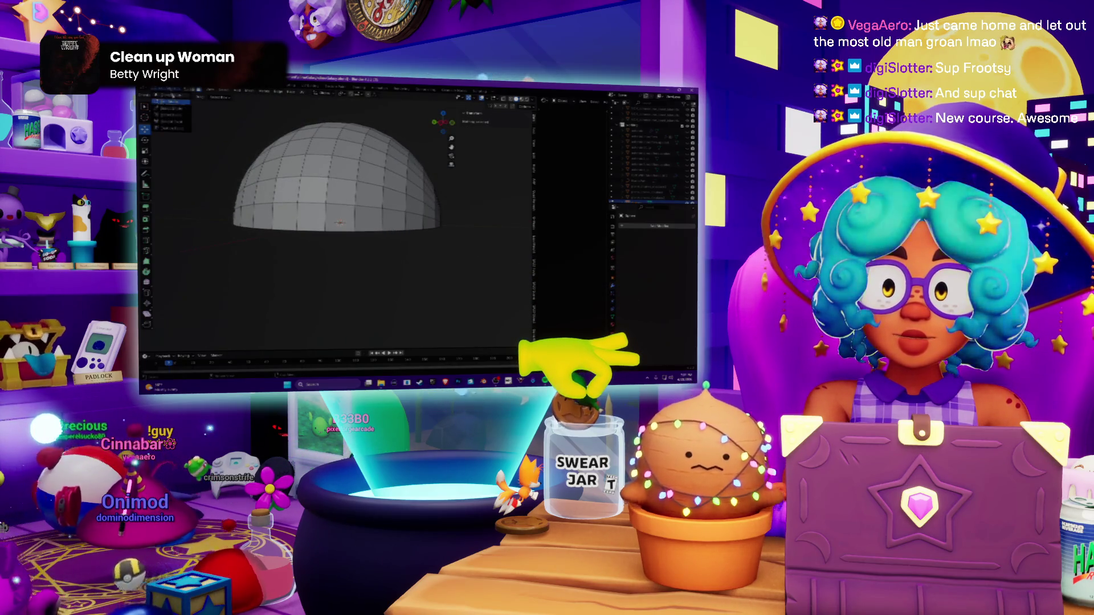
Step: Add a Mirror modifier to the half-dome so it forms a full sphere
key("Tab")
middle_click_drag(350, 222, 356, 217)
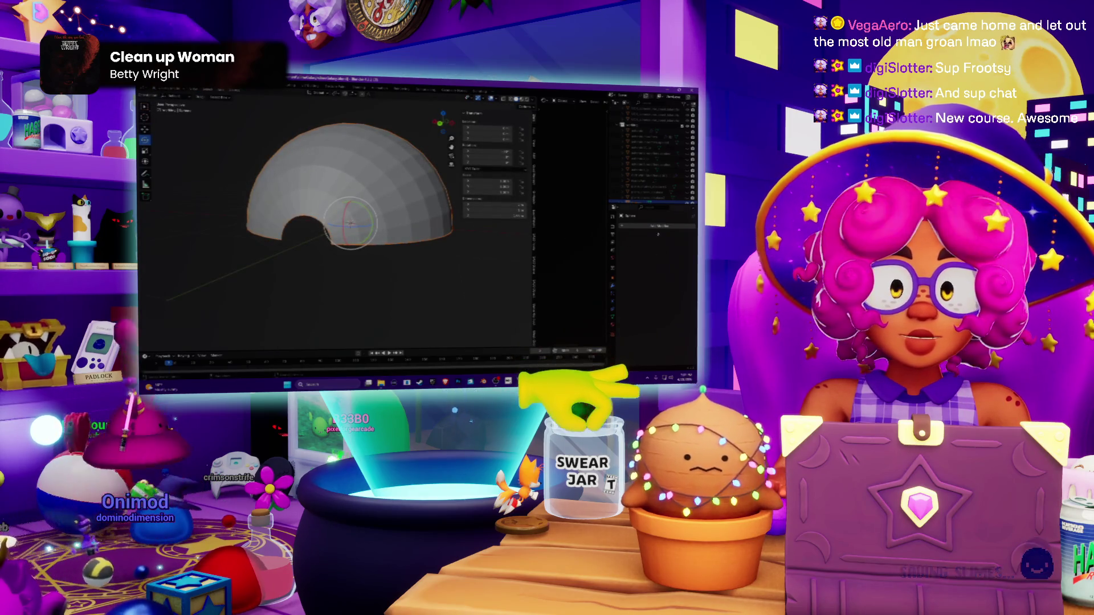
left_click(613, 276)
left_click(632, 226)
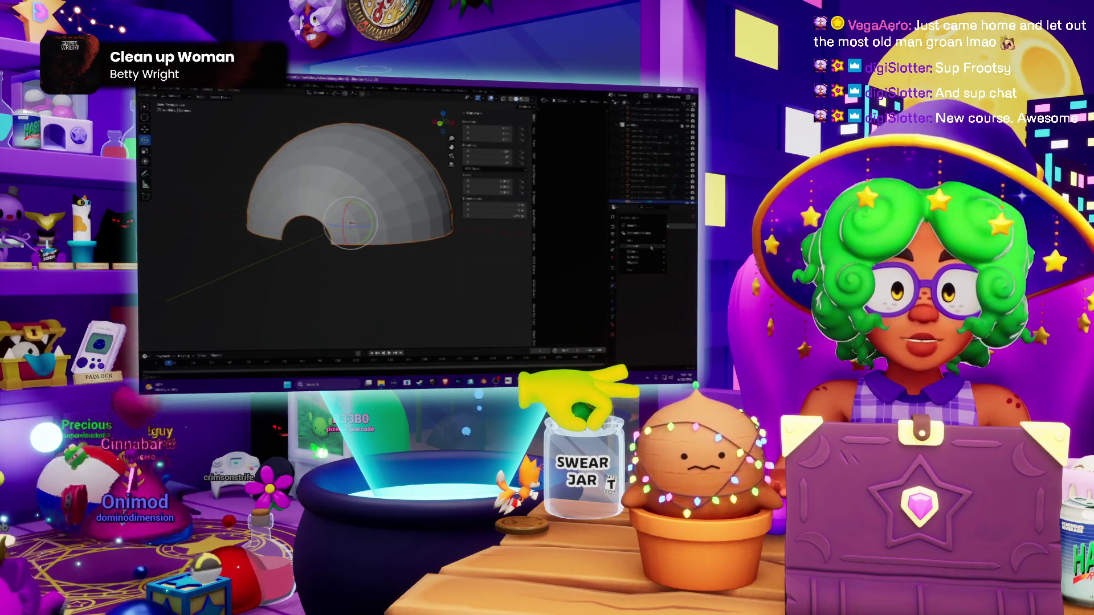
mouse_move(637, 247)
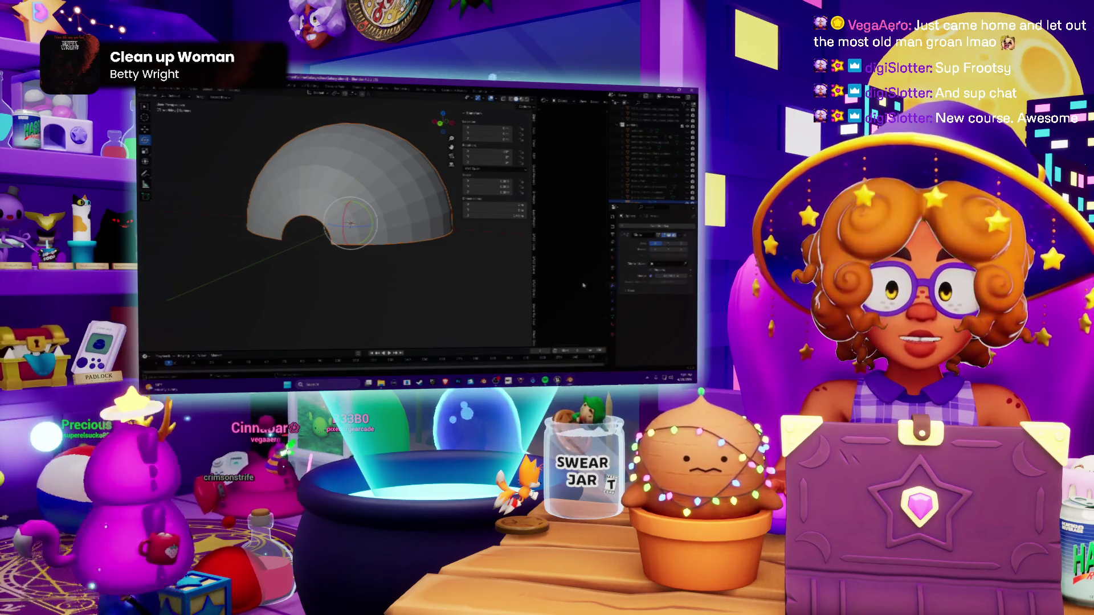
left_click(582, 283)
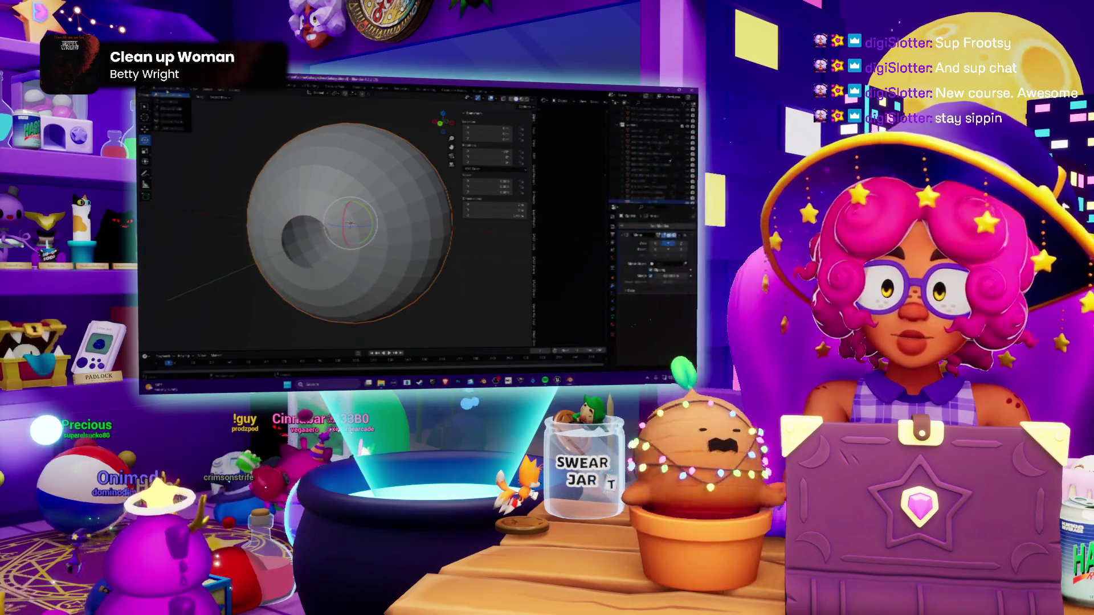
Step: In Edit Mode, select an edge loop across the sphere's front and move it along Z
left_click(163, 103)
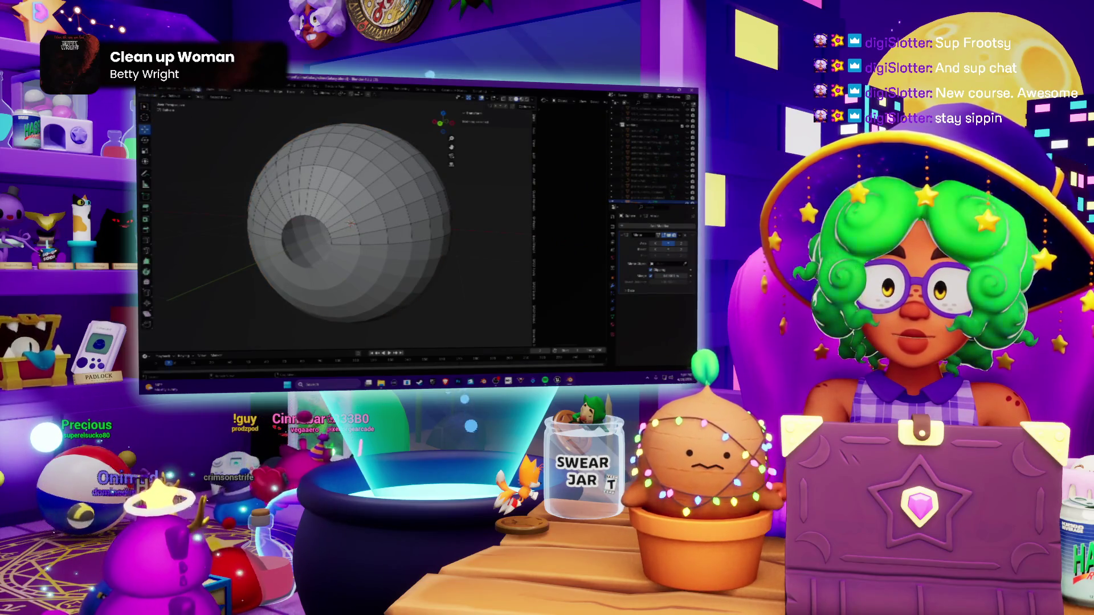
left_click(399, 238, "alt")
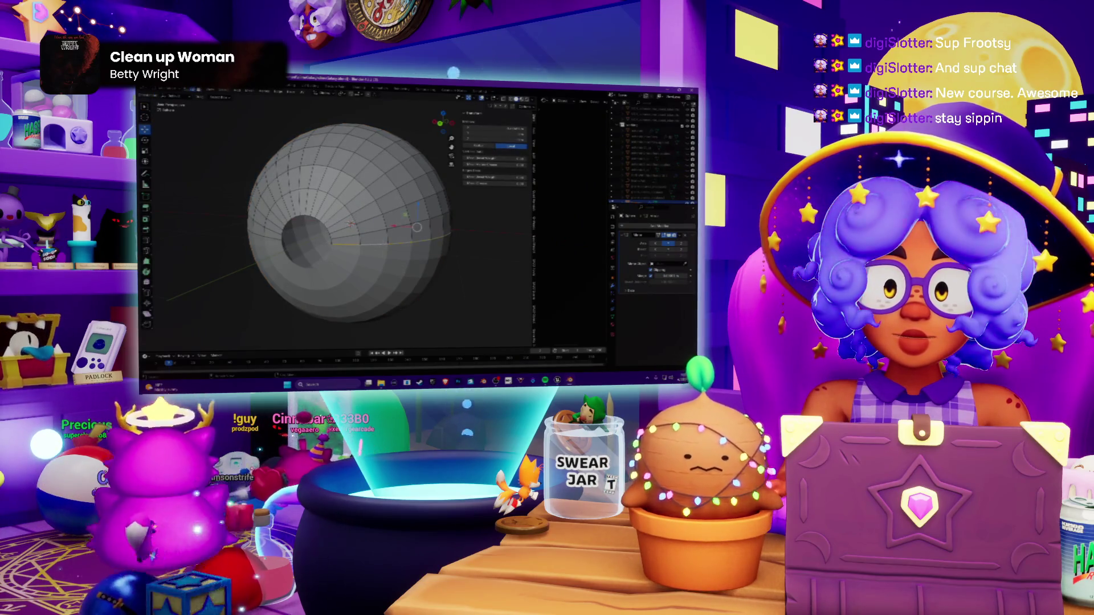
key("g")
key("z")
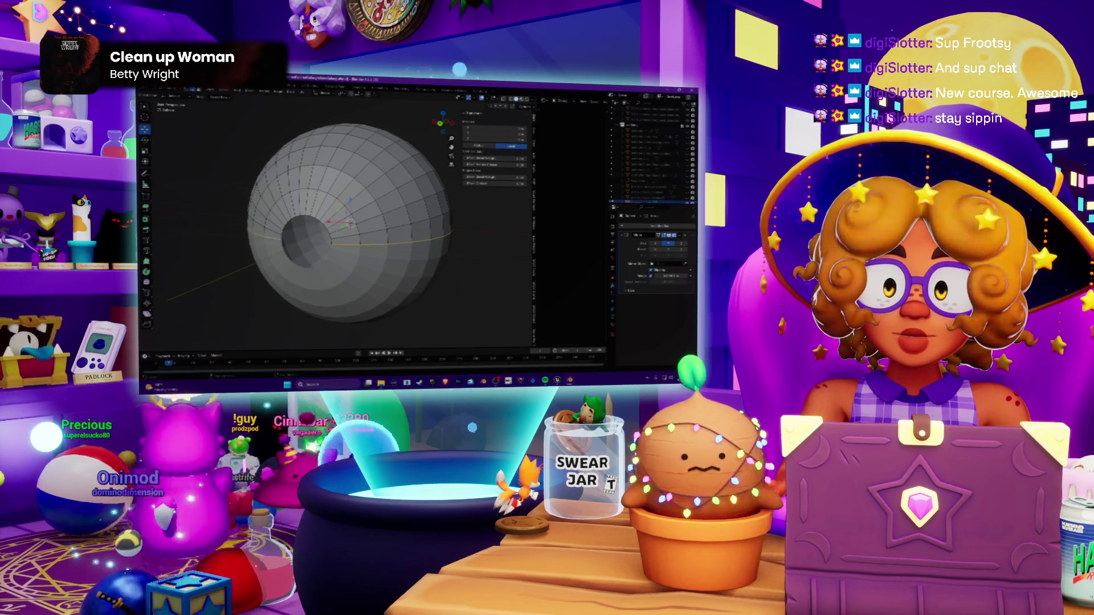
key("Return")
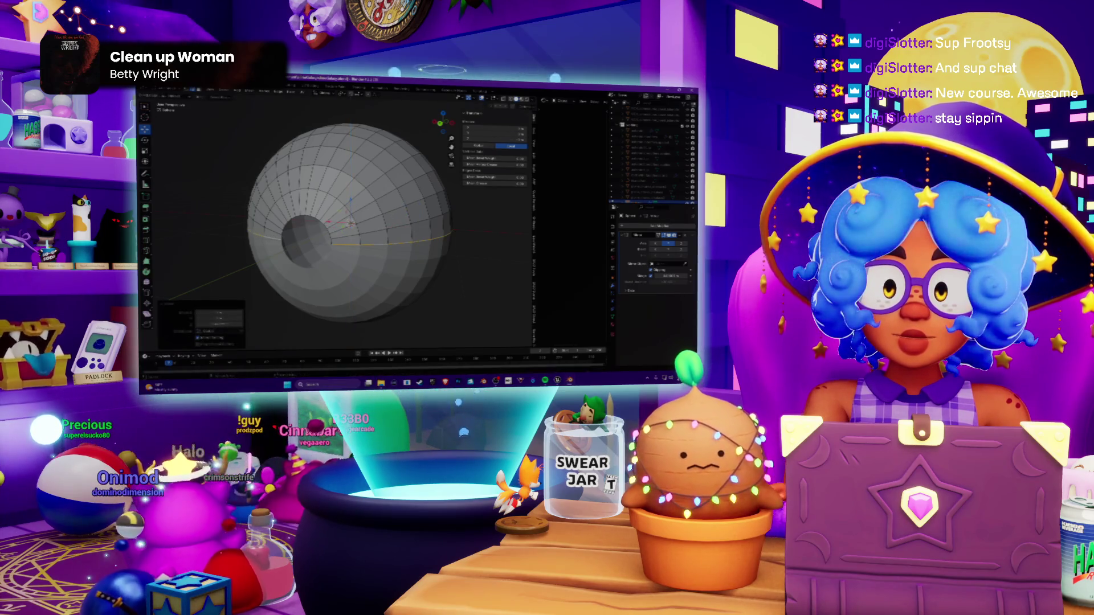
Step: Change an option in the Mirror modifier, then return to Edit Mode with the hole facing forward
left_click(170, 97)
left_click(170, 101)
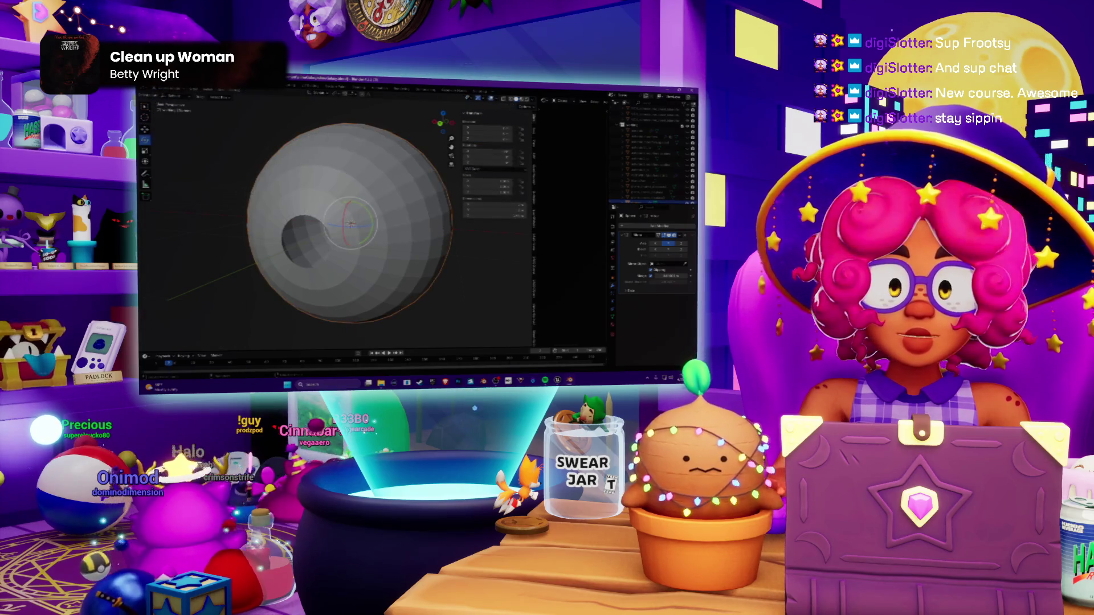
left_click(664, 235)
left_click(658, 246)
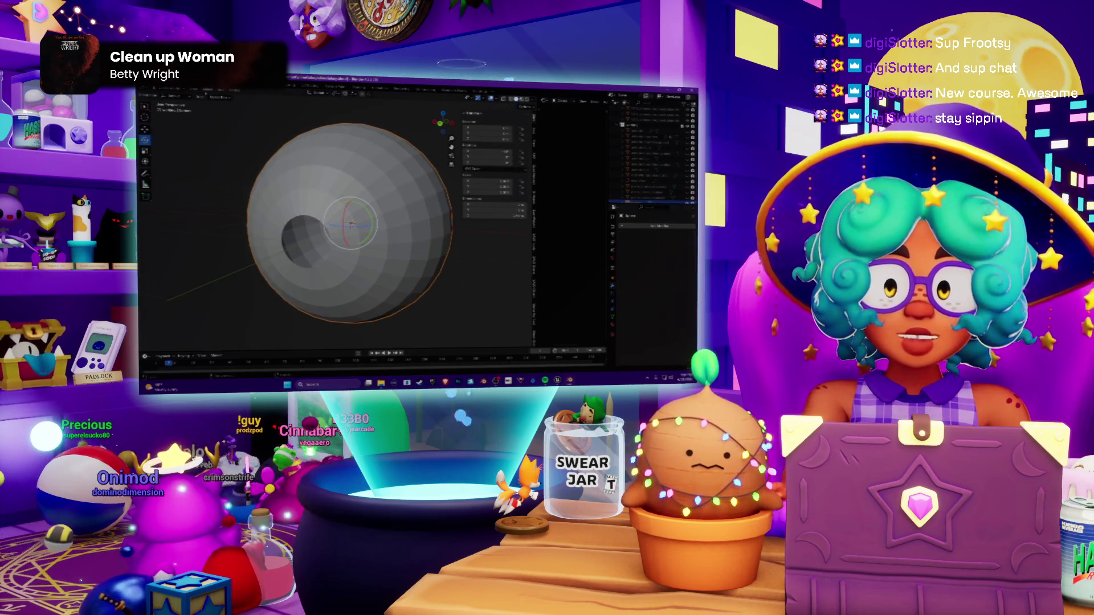
left_click(170, 97)
left_click(169, 108)
middle_click_drag(341, 228, 356, 222)
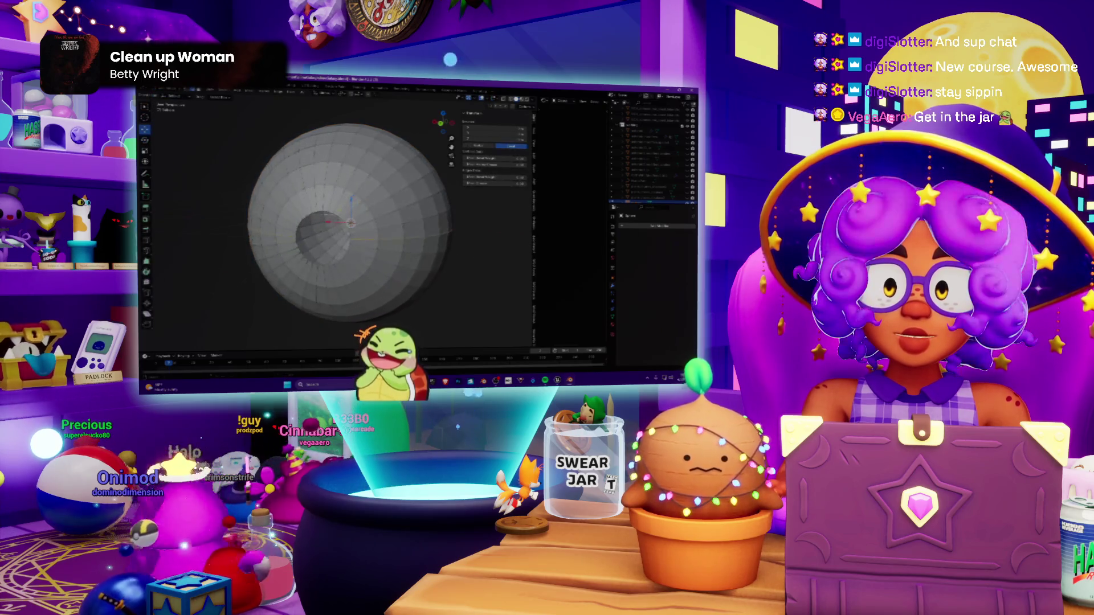
Step: Fill the sphere's round opening with a new face and check it from the top view
left_click(291, 92)
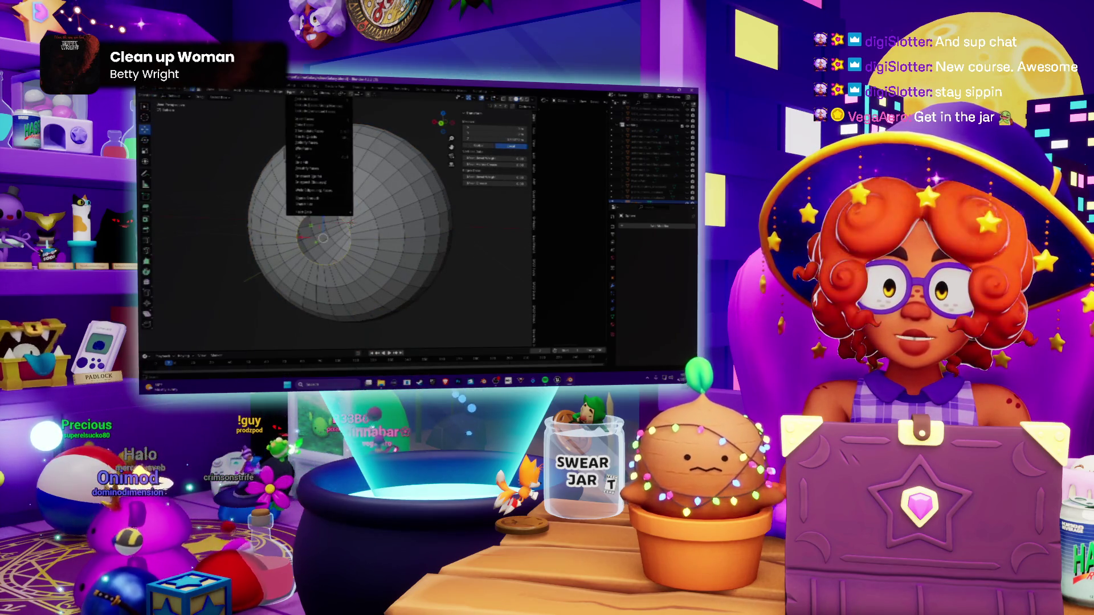
left_click(311, 165)
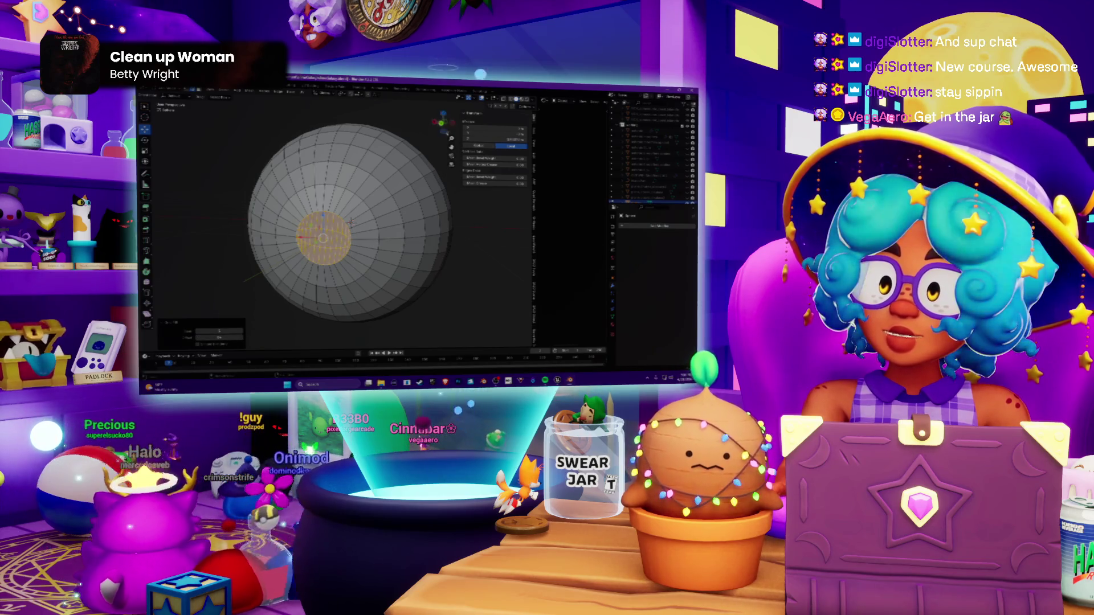
key("KP_7")
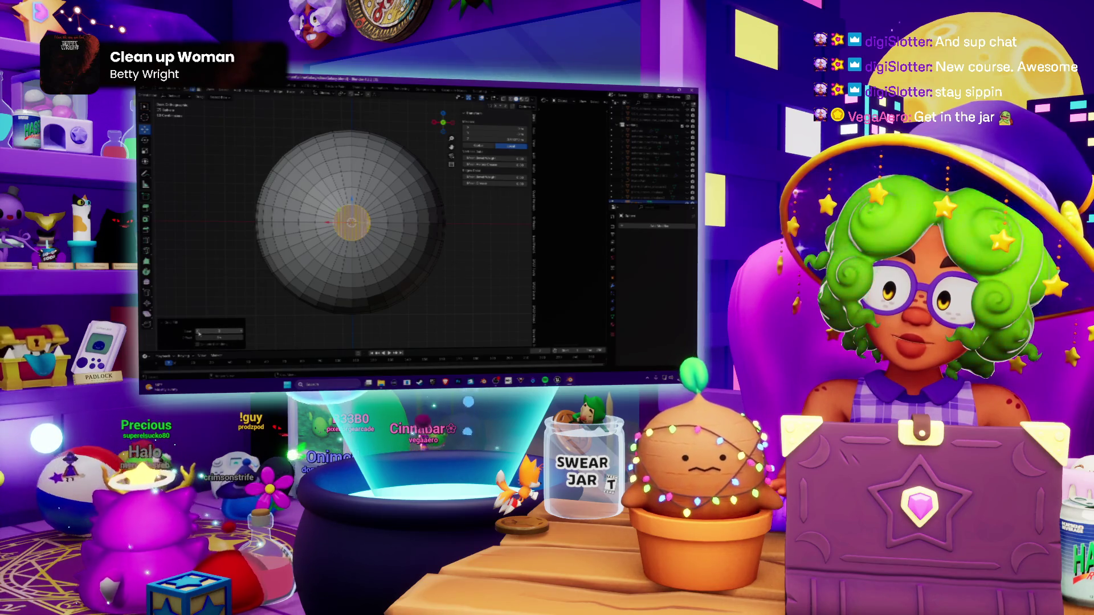
middle_click_drag(354, 239, 393, 229)
key("KP_7")
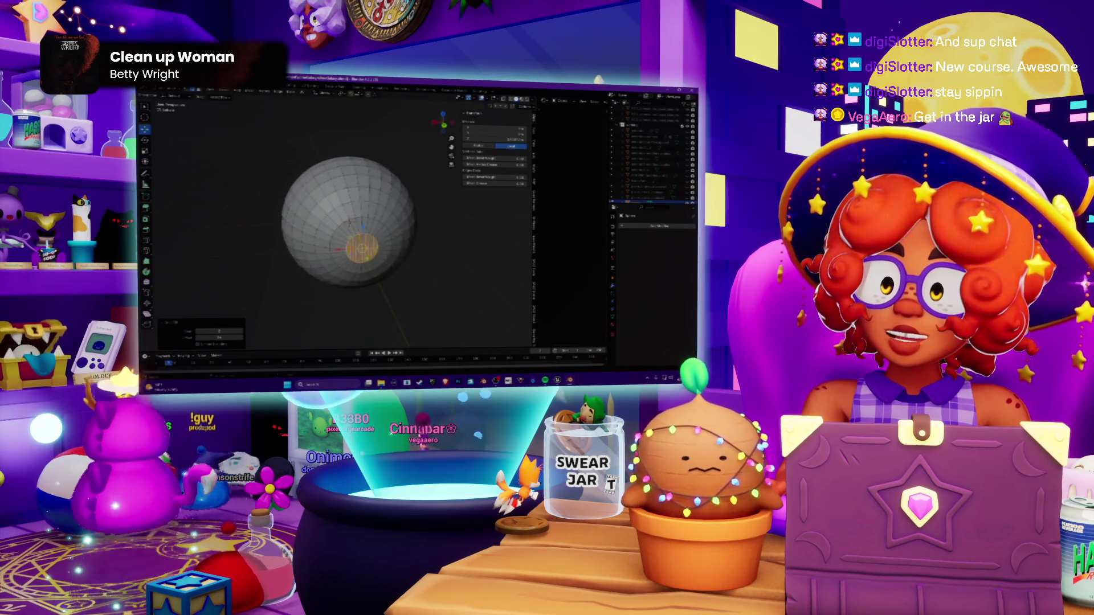
scroll(352, 222, "up", 3)
key("ctrl+KP_7")
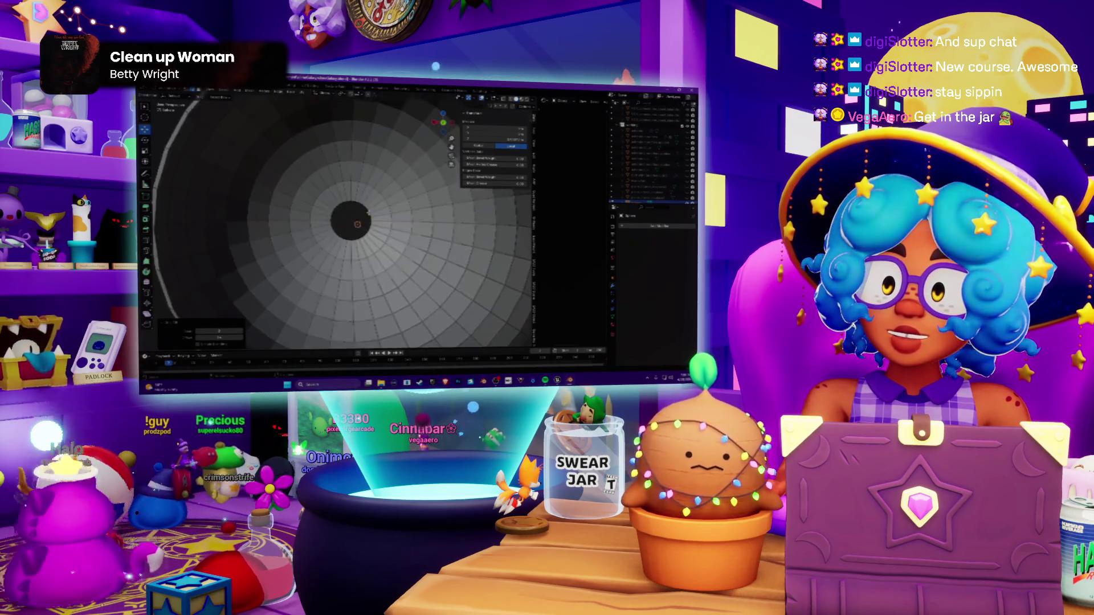
key("KP_7")
key("KP_4")
key("KP_4")
key("KP_6")
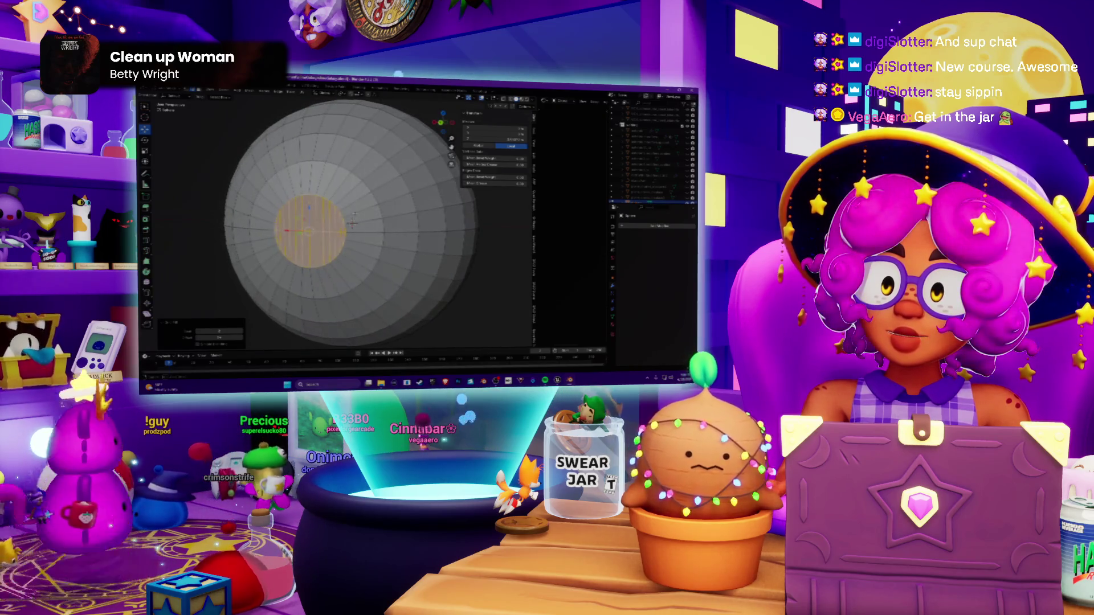
key("KP_6")
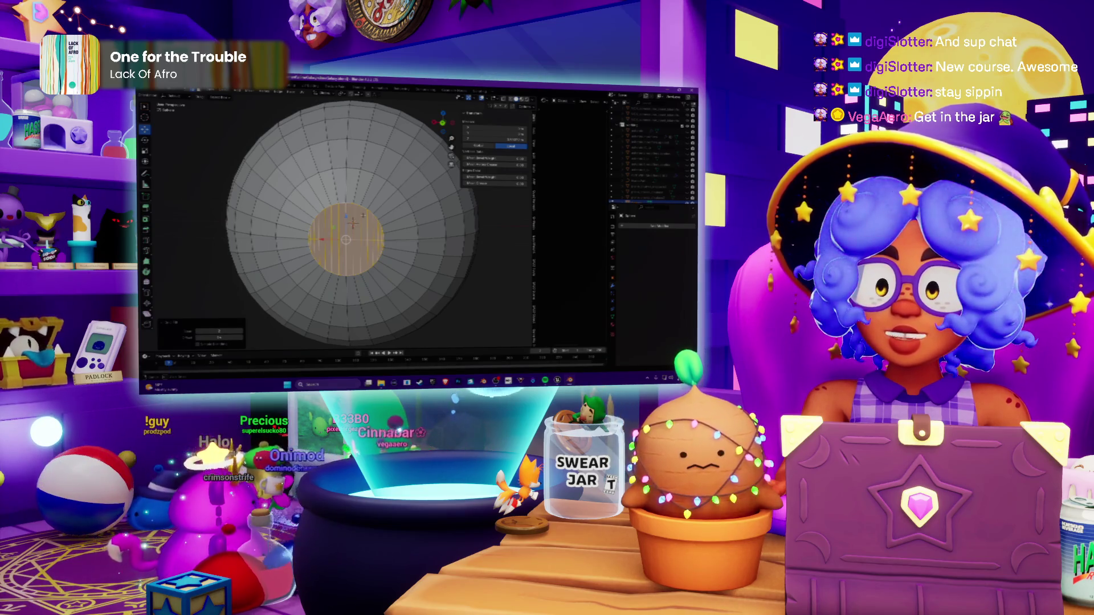
key("KP_1")
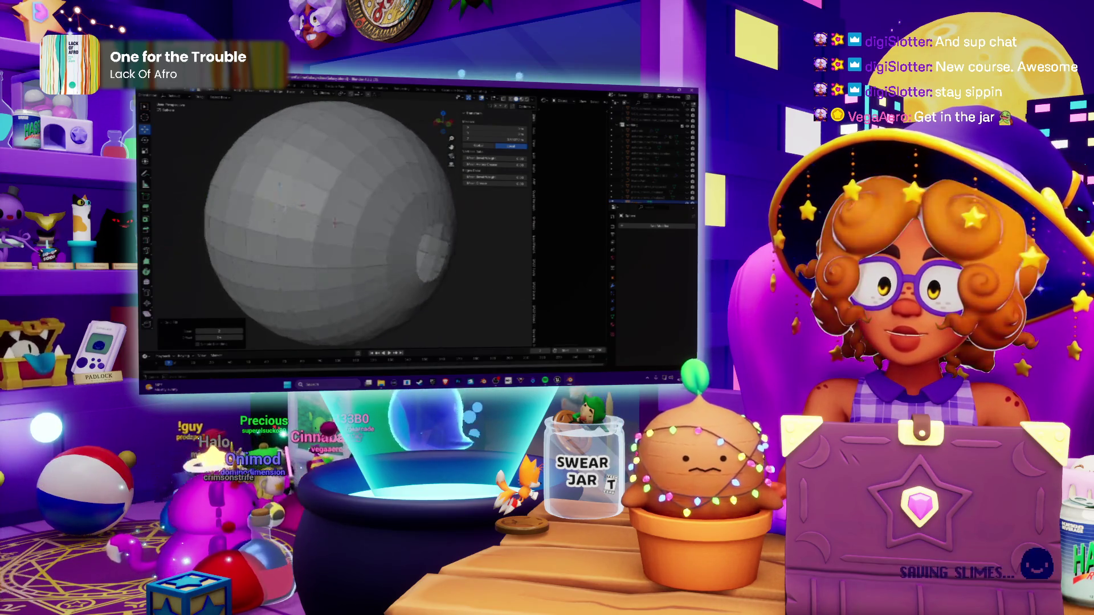
key("KP_7")
scroll(348, 222, "down", 2)
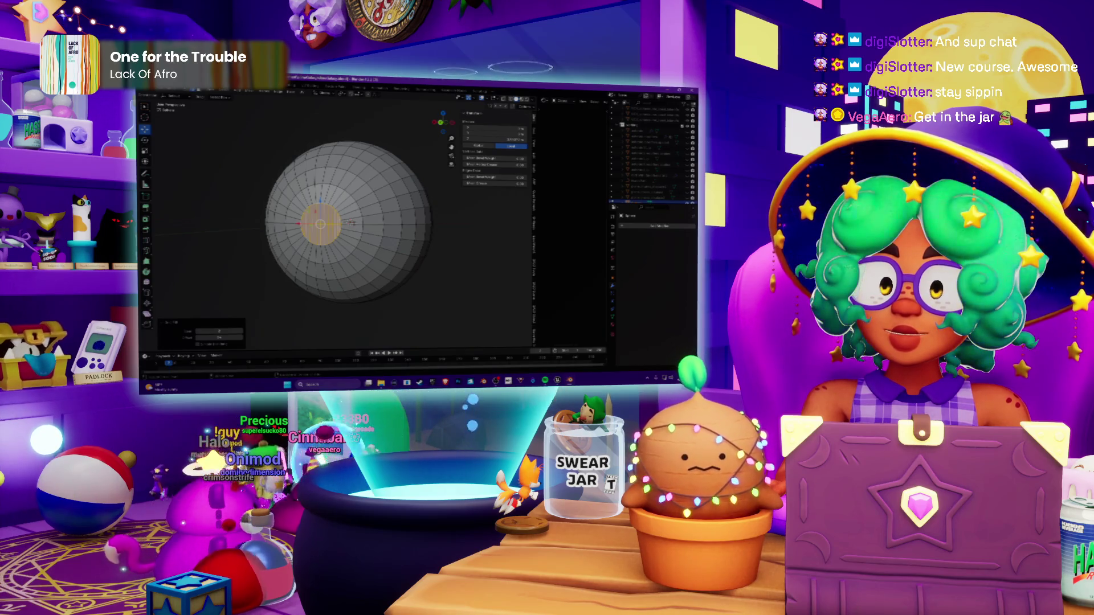
key("KP_1")
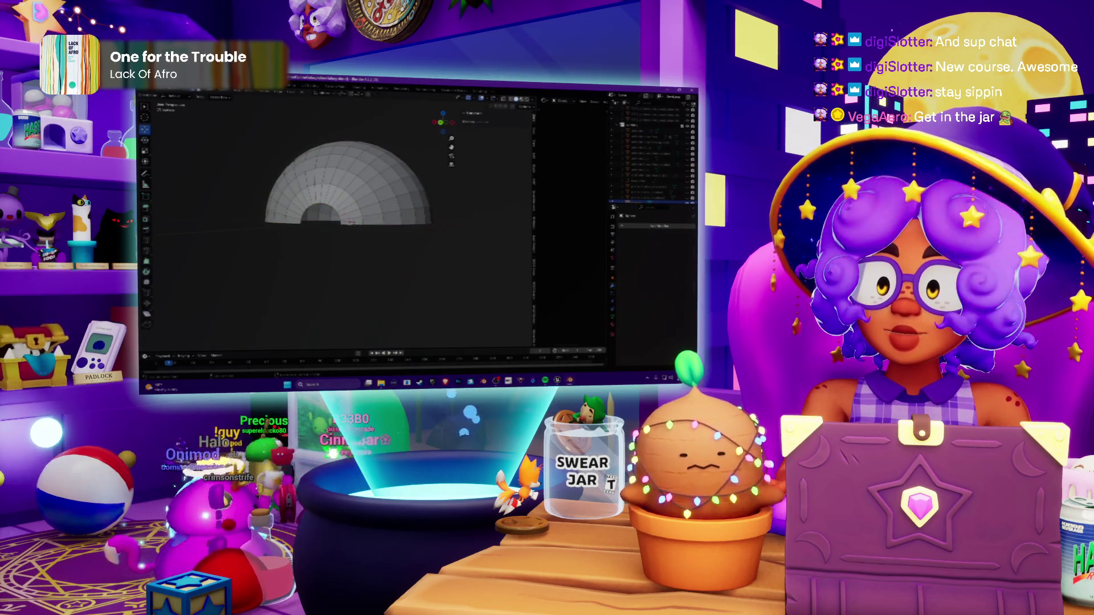
Step: Remove the faces of the sphere's lower half so only the upper dome remains
middle_click_drag(399, 257, 408, 214)
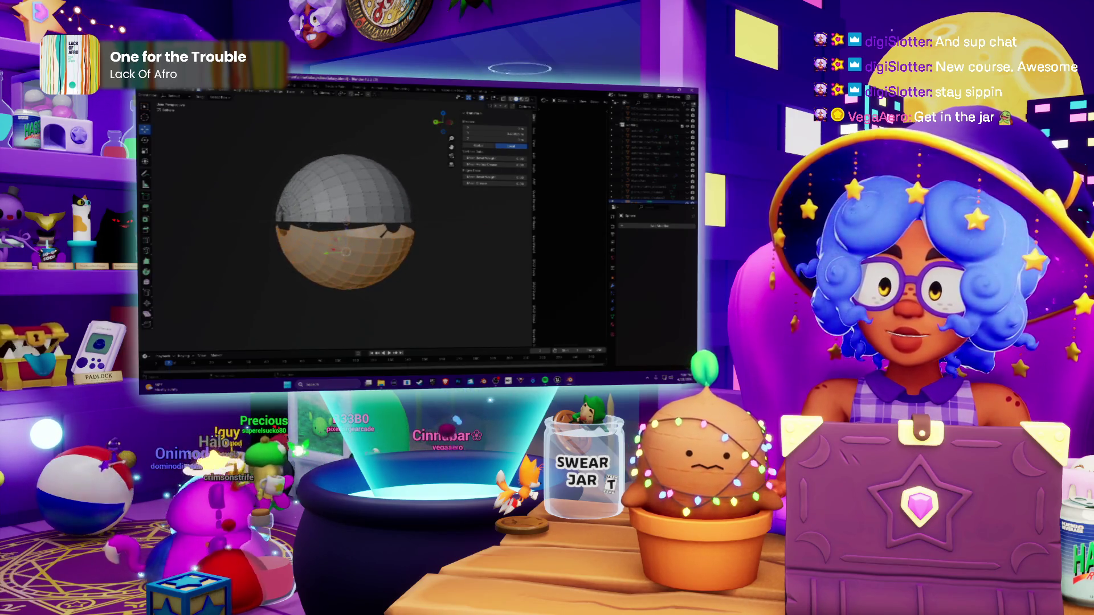
left_click(324, 237)
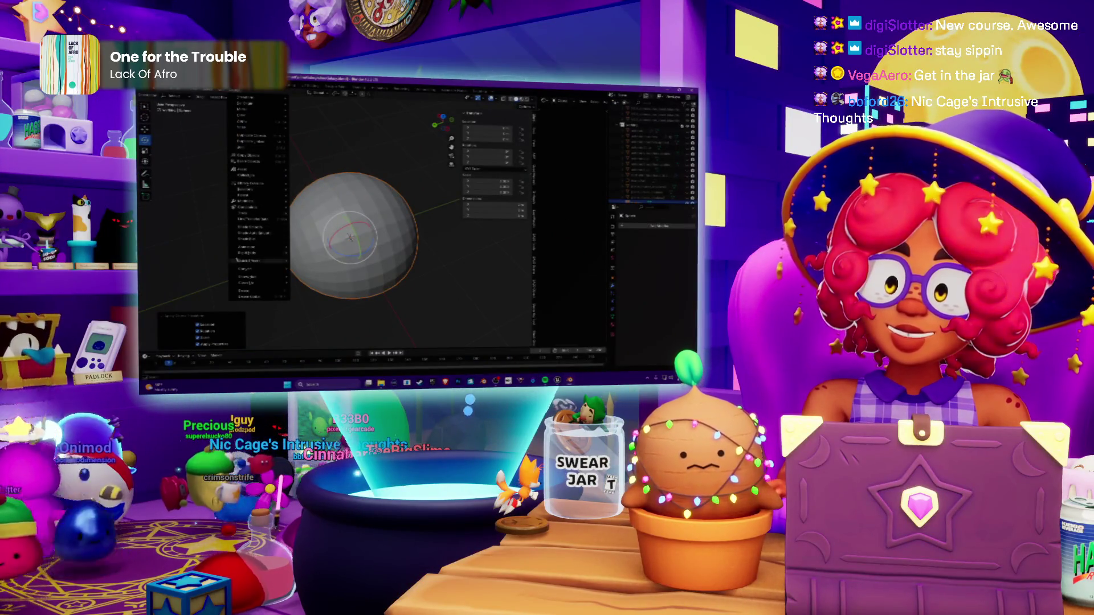
Step: Apply Shade Smooth to the dome
left_click(240, 228)
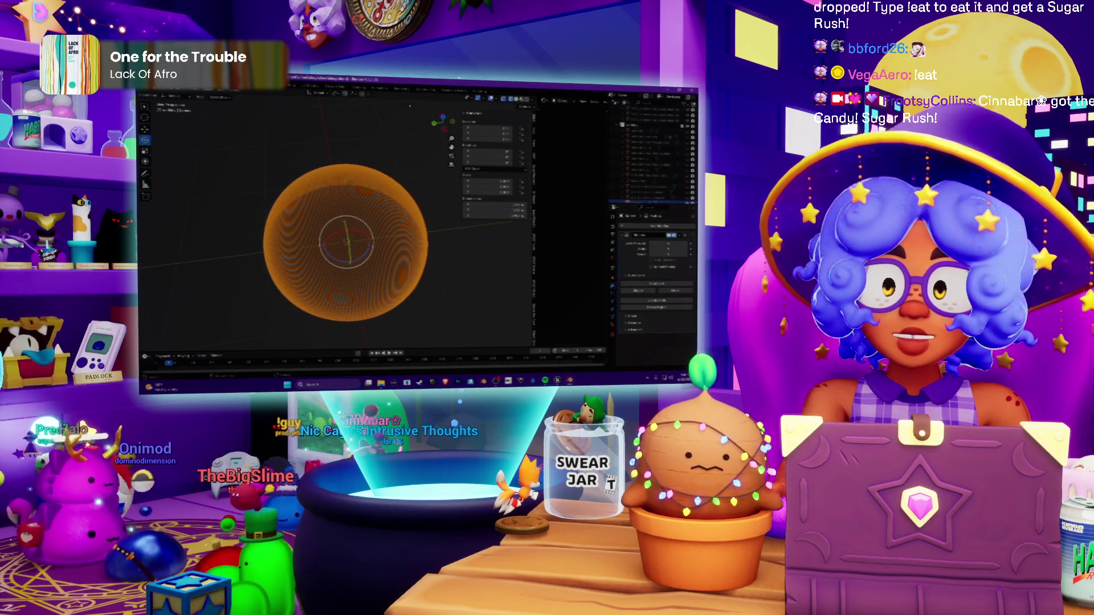
Step: Set the viewport shading to a red clay MatCap
key("Tab")
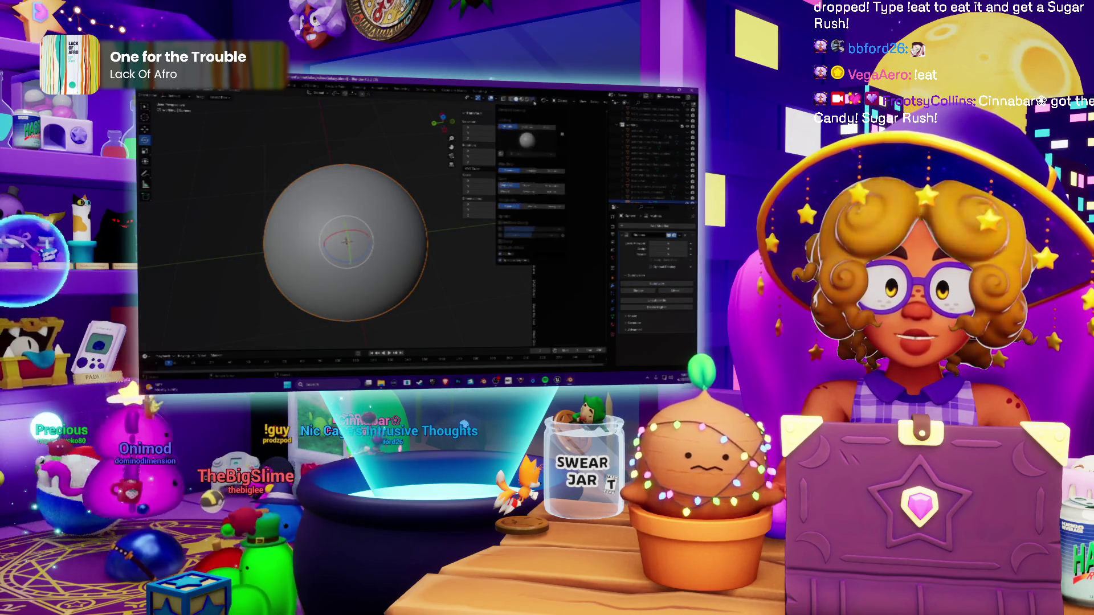
left_click(527, 126)
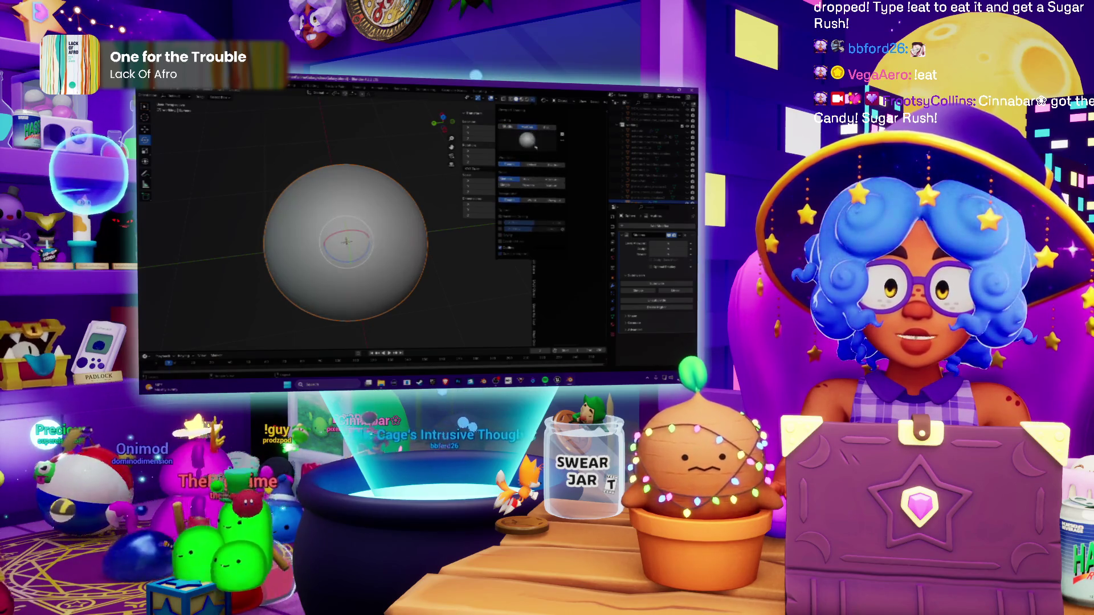
left_click(527, 139)
left_click(575, 195)
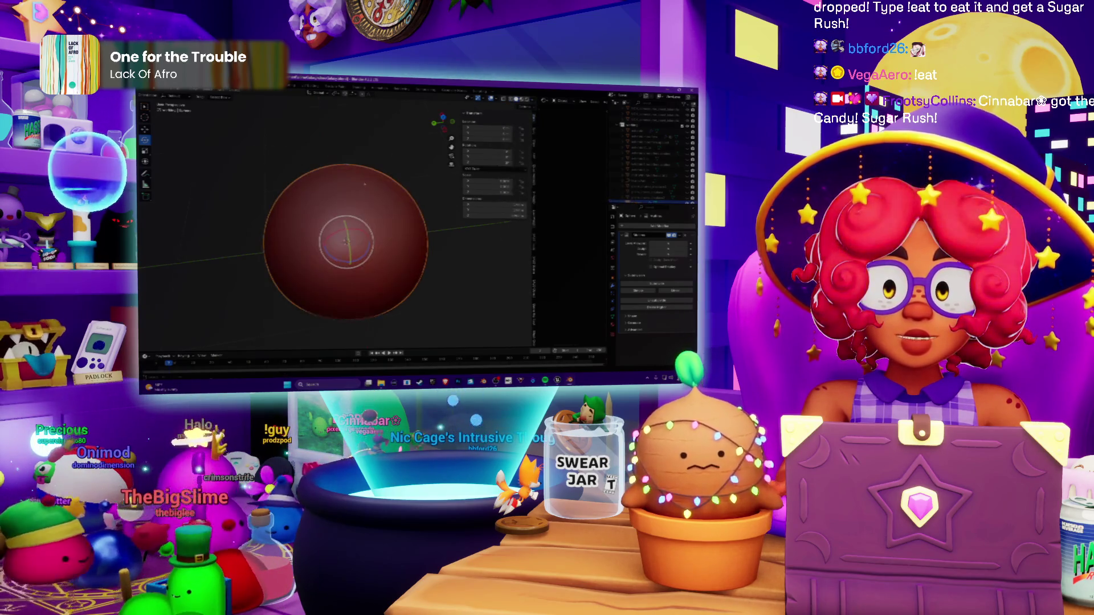
Step: Switch to Sculpt Mode, choose a different brush and show its settings
left_click(168, 96)
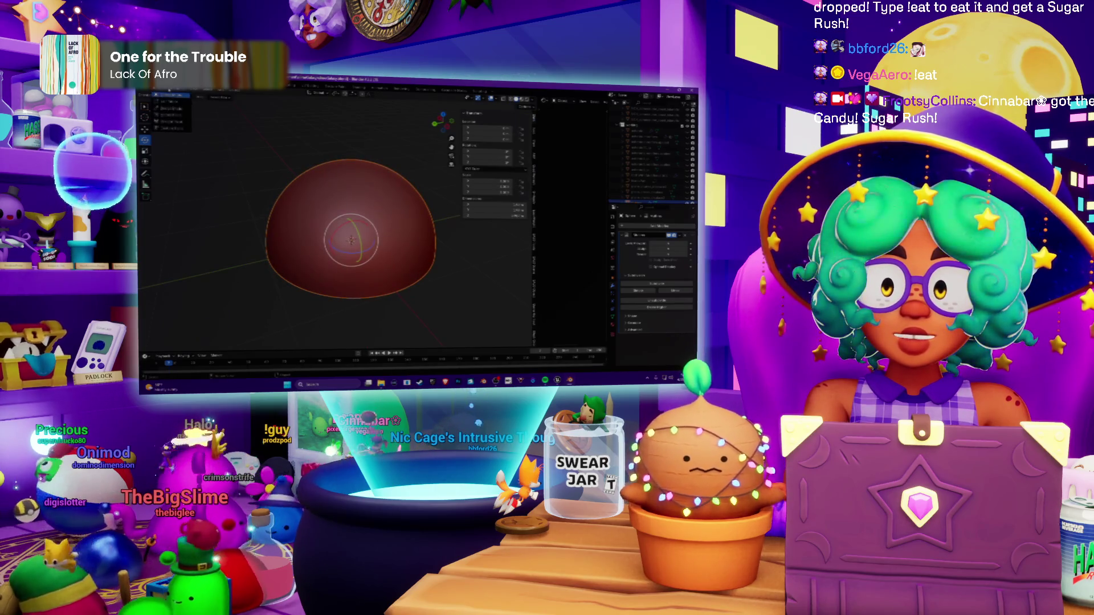
left_click(179, 109)
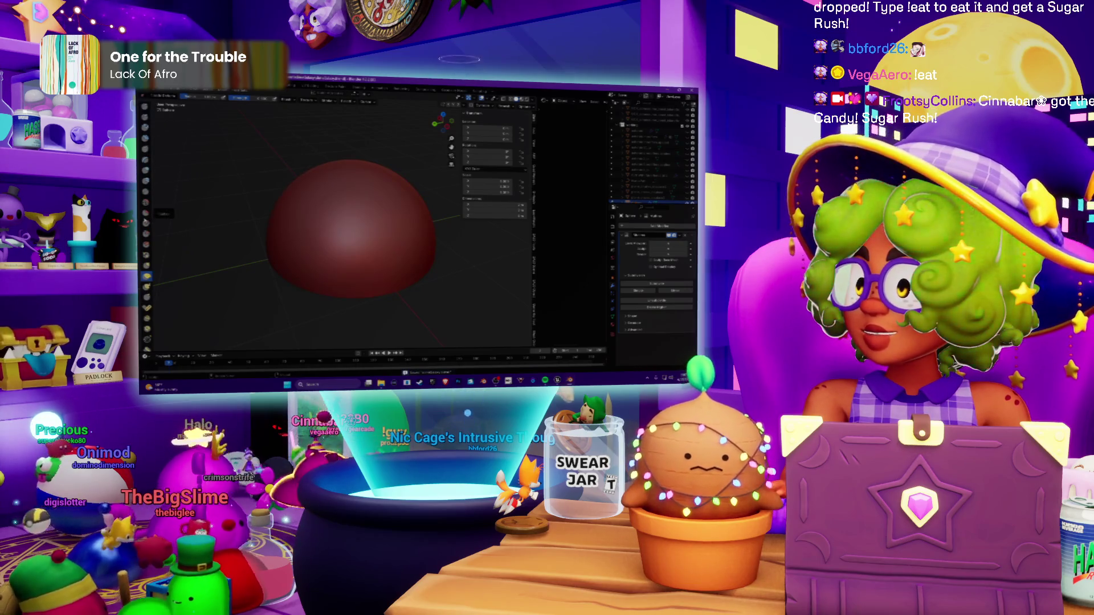
left_click(146, 212)
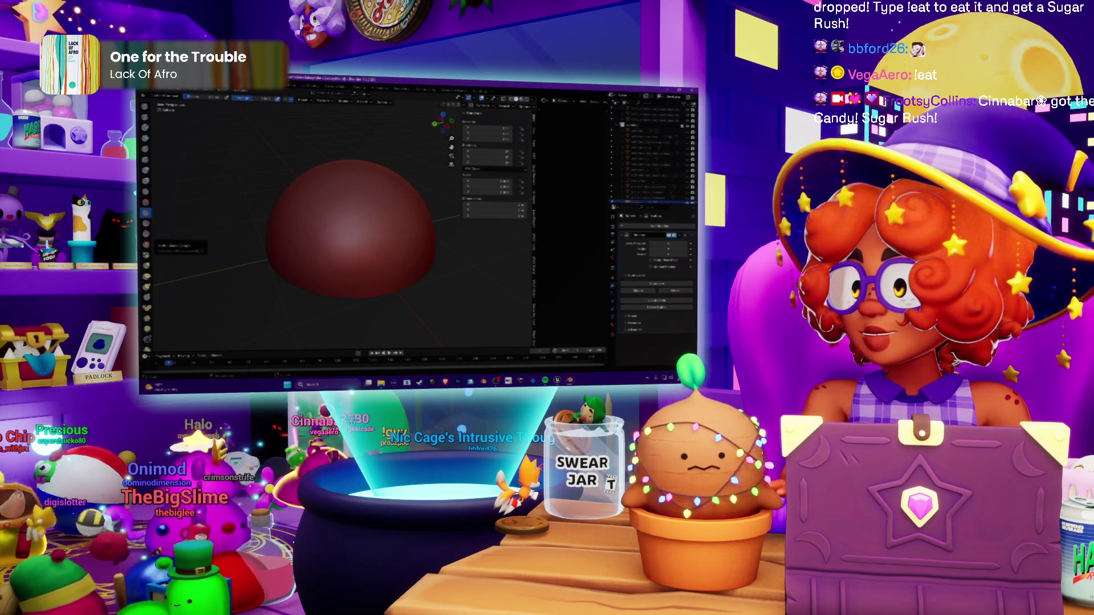
left_click(534, 149)
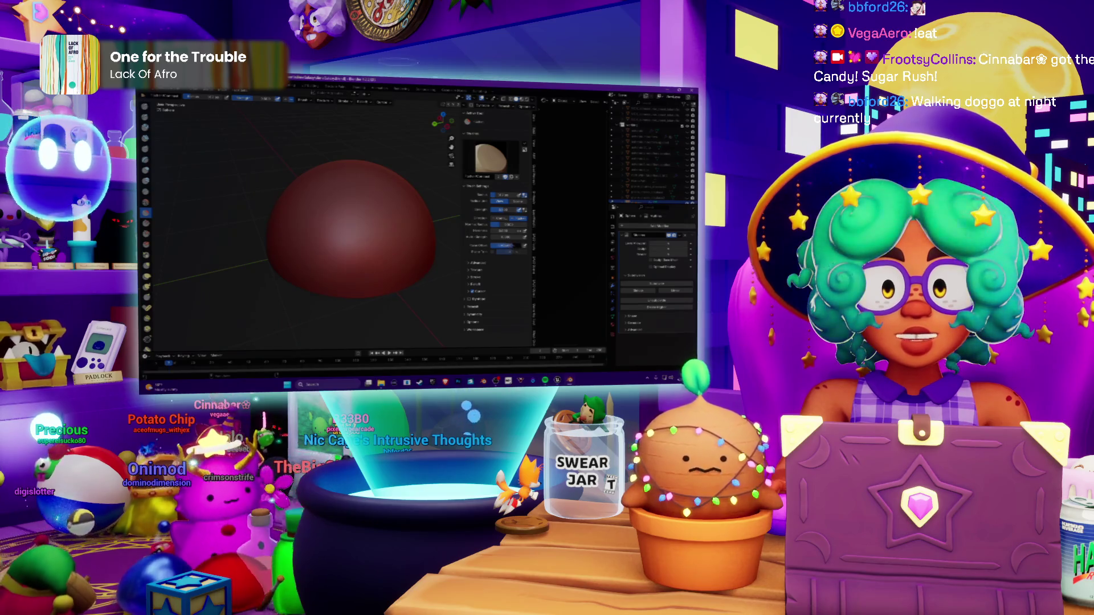
Step: Push a round dimple into the centre of the sphere with the sculpt brush
mouse_move(353, 234)
left_mouse_down()
mouse_move(382, 222)
mouse_move(364, 234)
mouse_move(336, 227)
left_mouse_up()
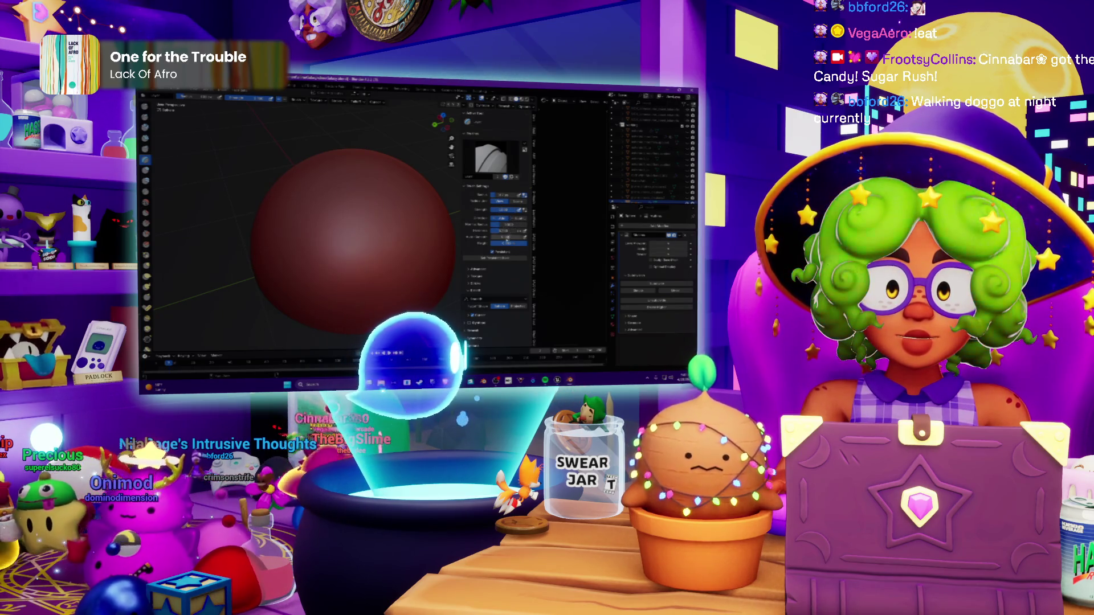
Step: Expand a subpanel of the brush settings in the sidebar
scroll(496, 233, "down", 1)
left_click(475, 260)
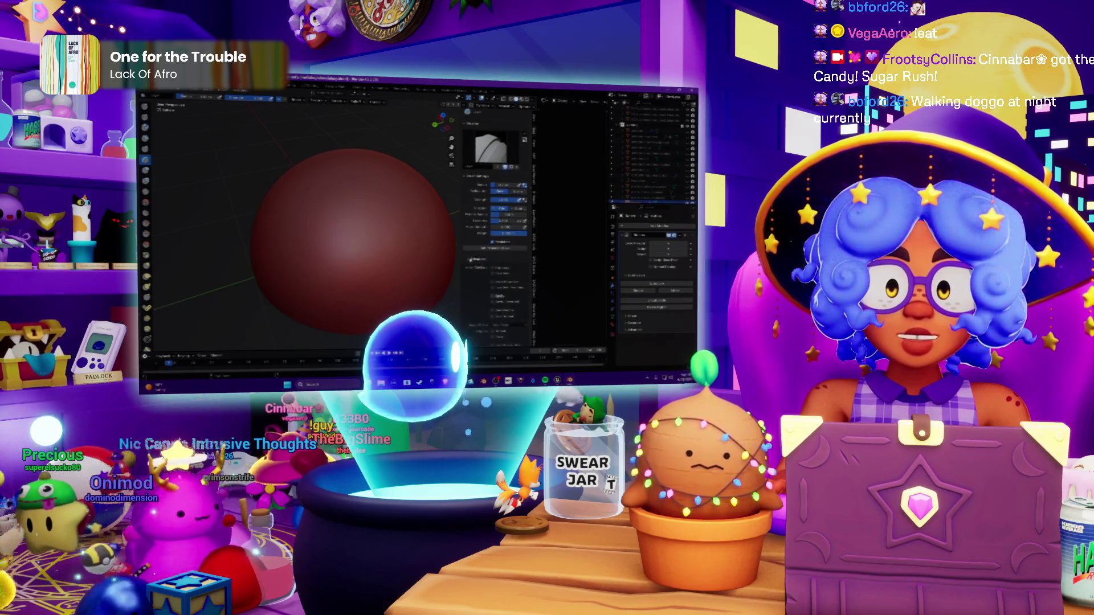
scroll(483, 277, "down", 1)
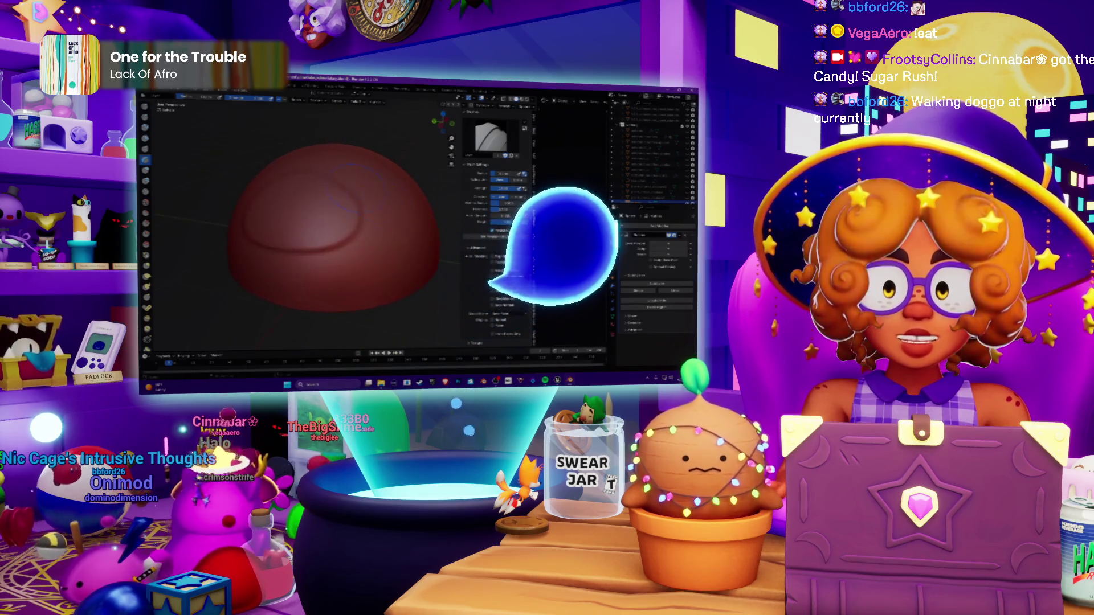
scroll(398, 192, "up", 3)
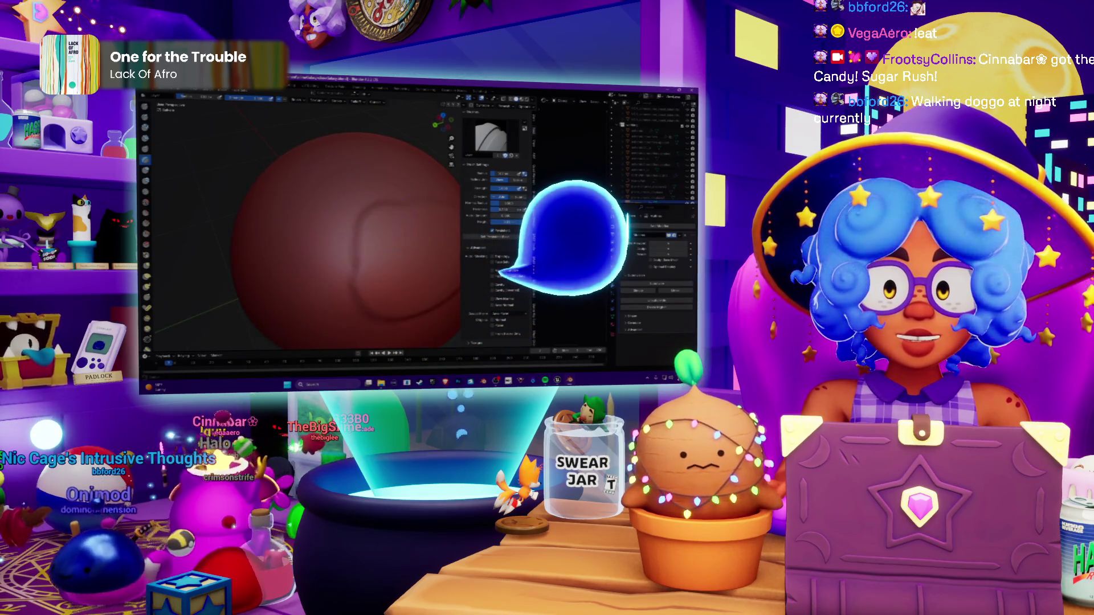
Step: Sculpt a loop-shaped indentation, undo it, and switch over to the web browser
middle_click_drag(348, 267, 352, 230)
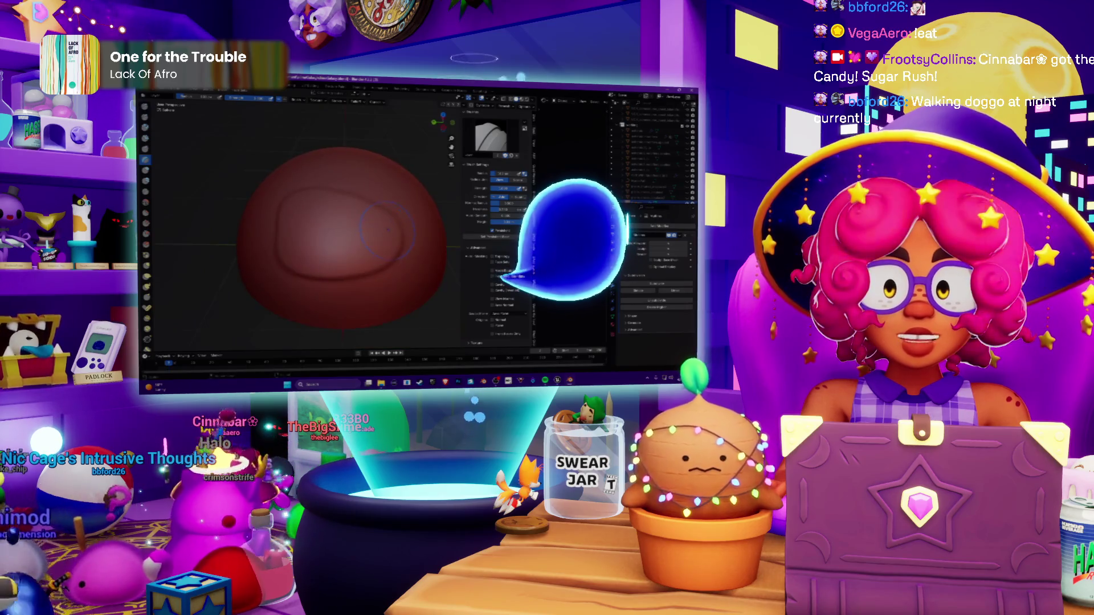
key("ctrl+z")
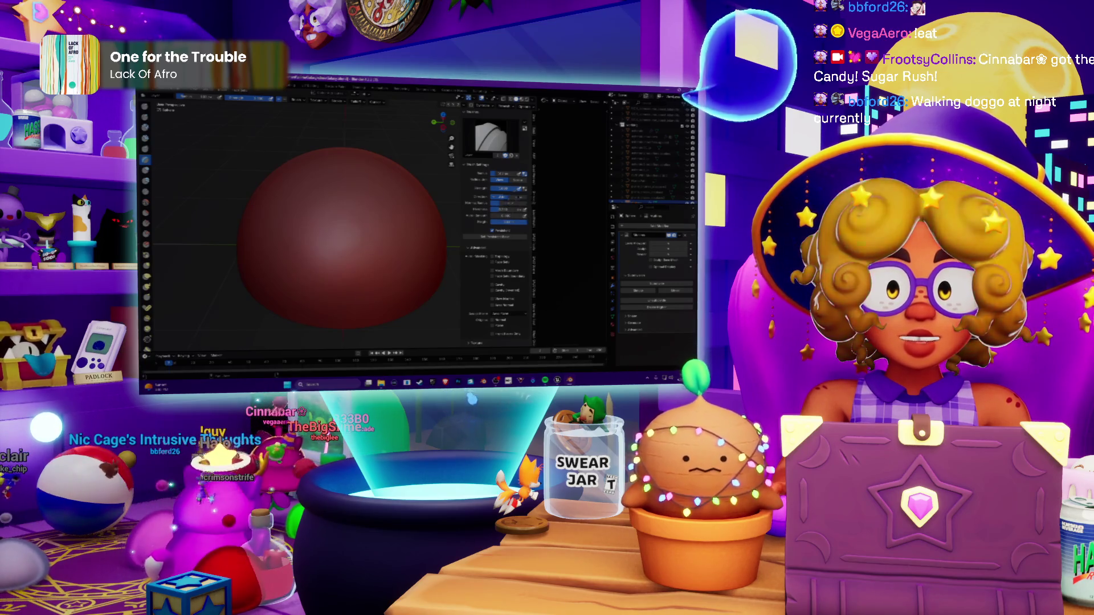
left_click_drag(370, 230, 342, 273)
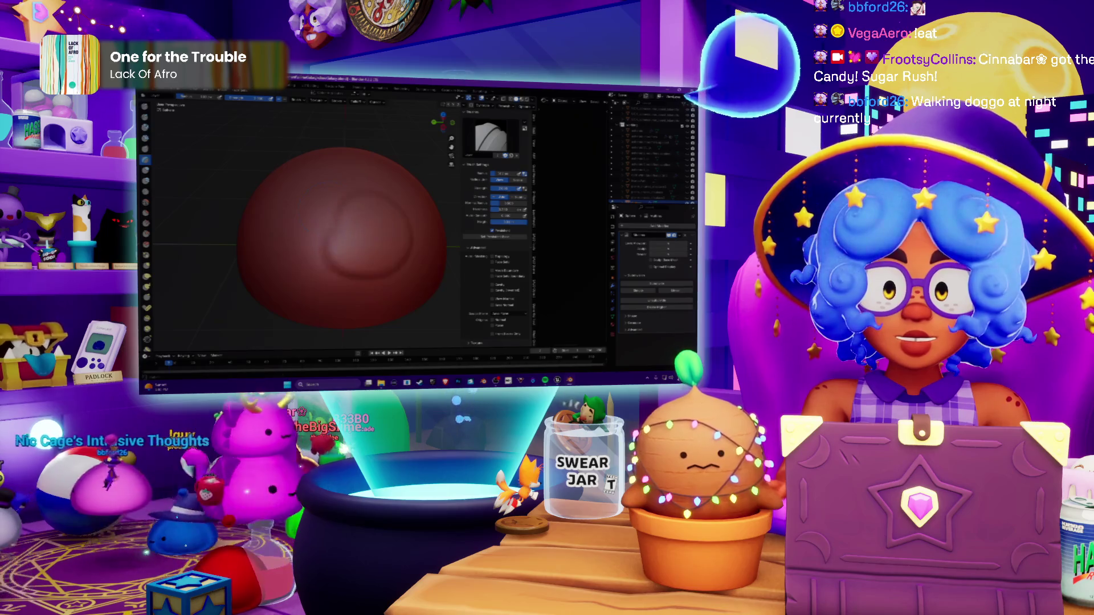
key("ctrl+z")
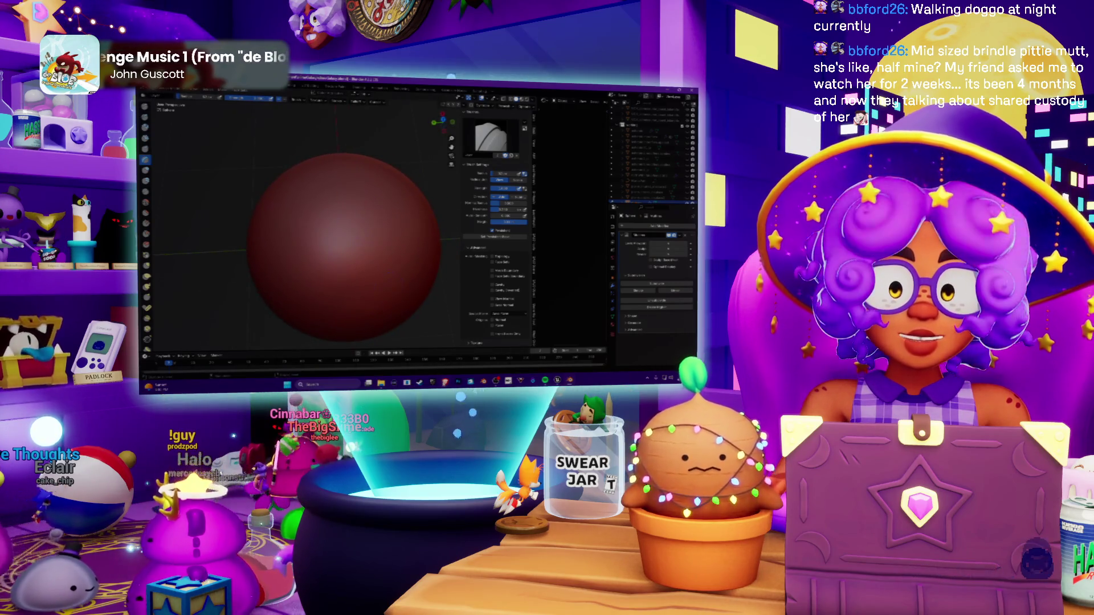
key("alt+Tab")
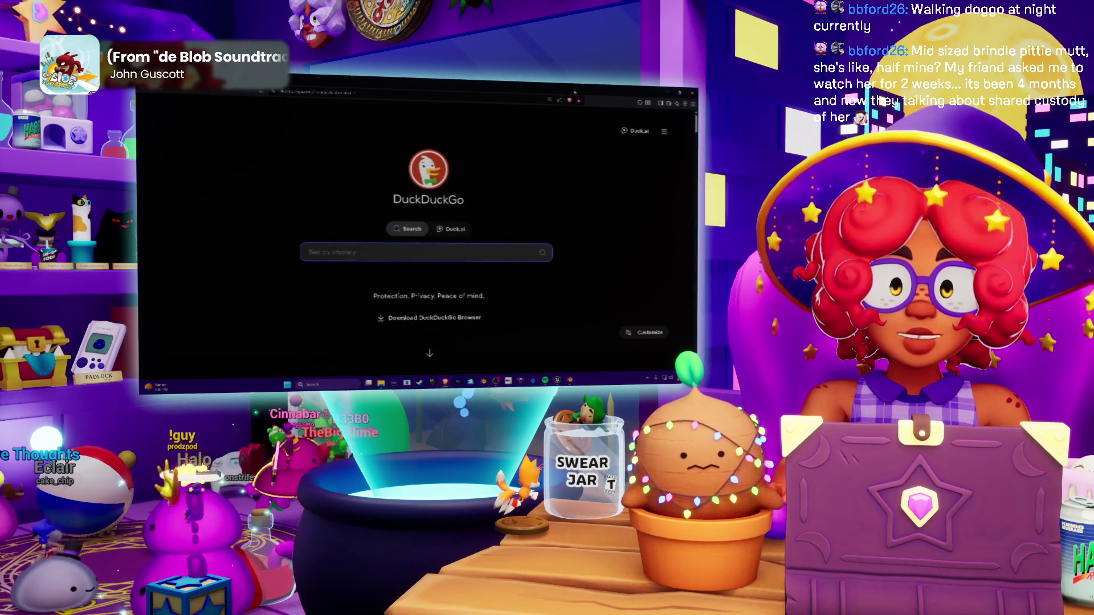
Step: Switch from the DuckDuckGo window back to Blender
key("alt+Tab")
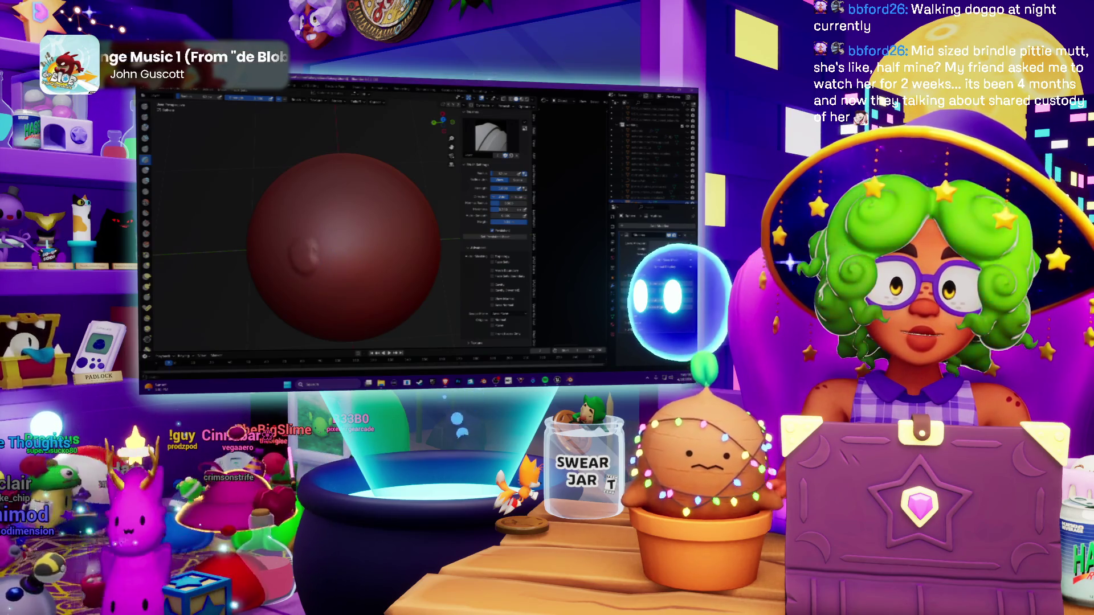
Step: Sculpt small dents and winding raised strokes across the red sphere's visible side
left_click(308, 259)
left_click(306, 230)
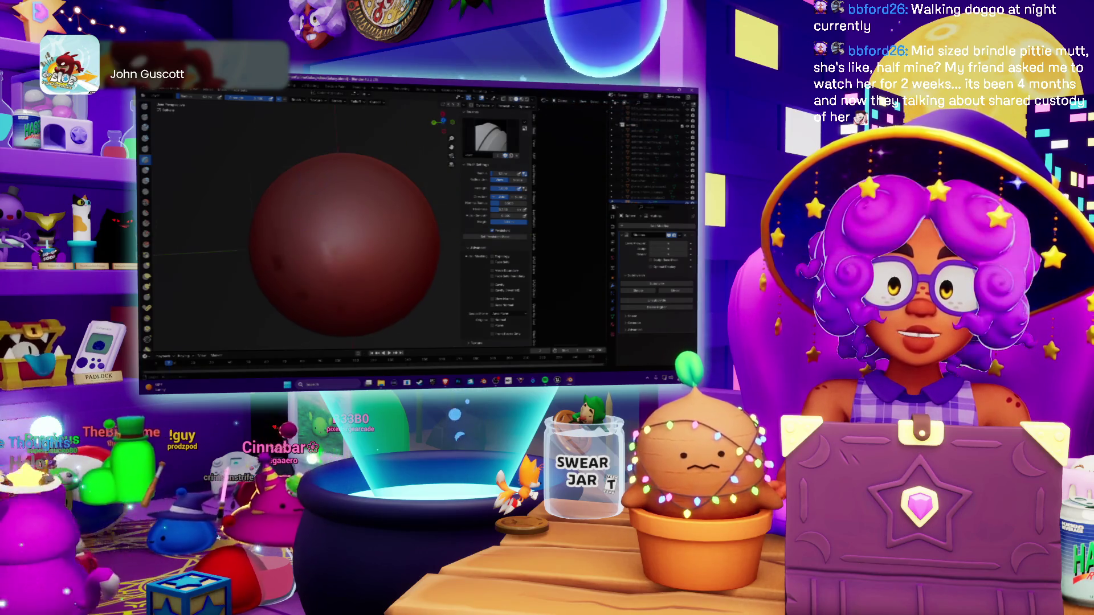
scroll(313, 209, "down", 2)
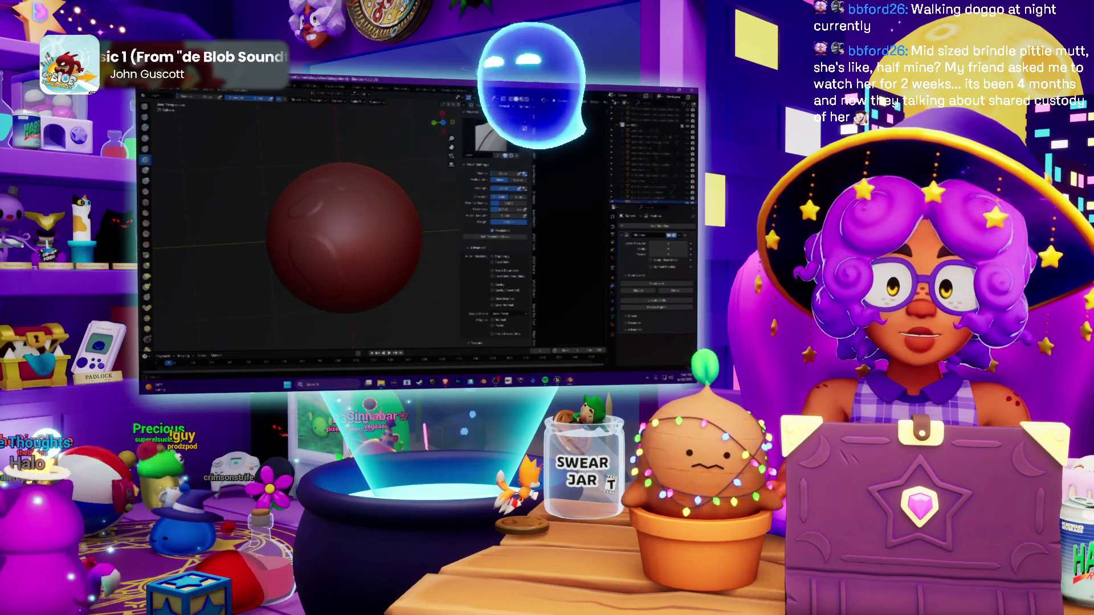
mouse_move(330, 203)
left_mouse_down()
mouse_move(341, 206)
mouse_move(323, 219)
mouse_move(343, 225)
left_mouse_up()
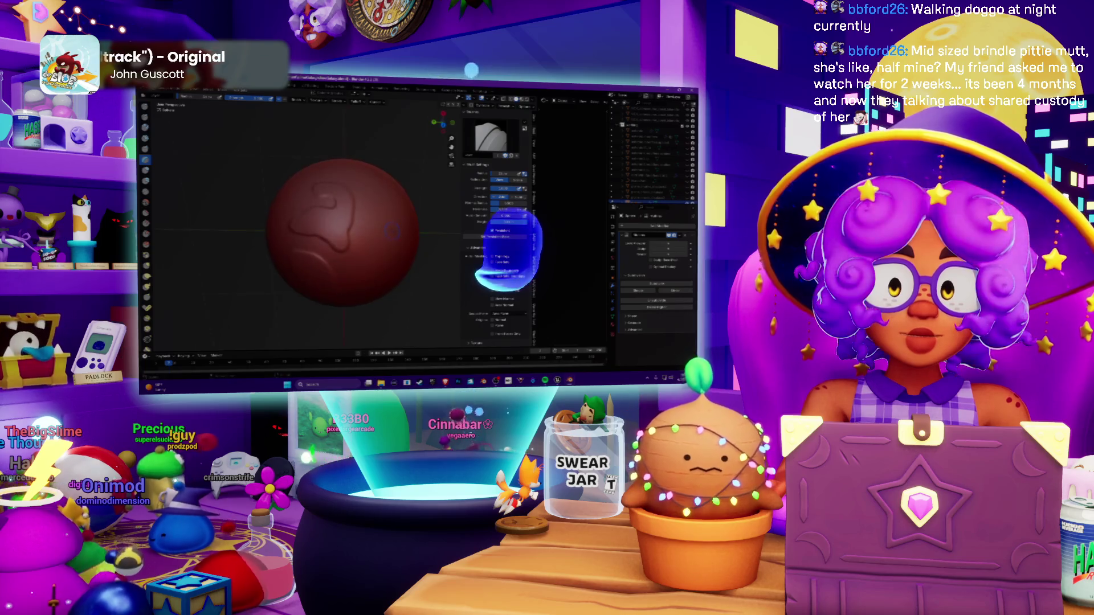
left_click_drag(294, 194, 322, 259)
middle_click_drag(330, 239, 342, 245)
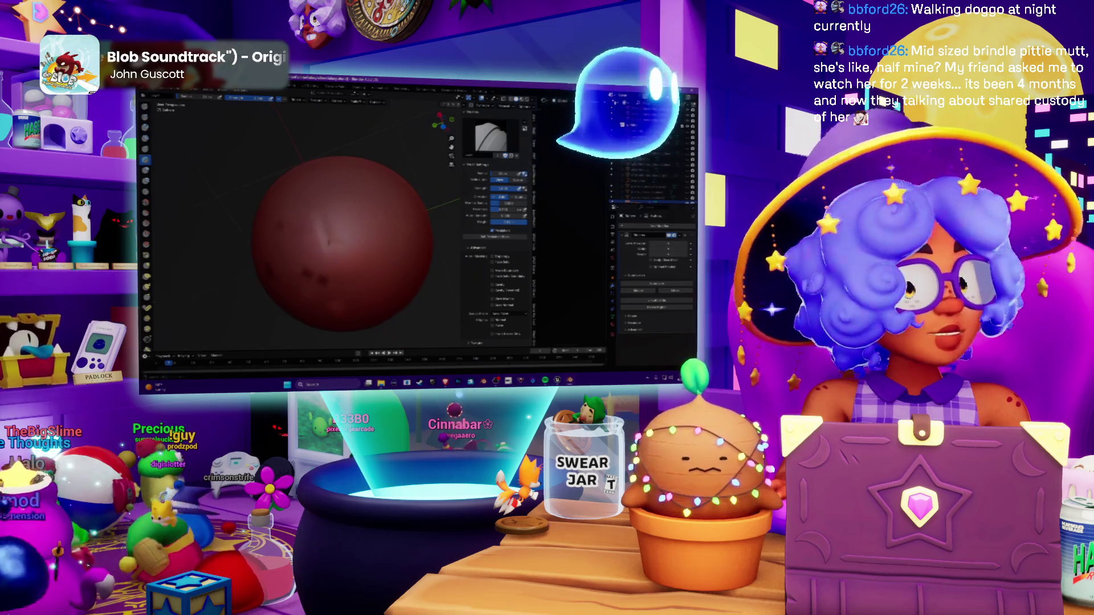
scroll(341, 239, "down", 5)
mouse_move(358, 226)
middle_mouse_down()
mouse_move(324, 203)
mouse_move(323, 183)
mouse_move(329, 212)
middle_mouse_up()
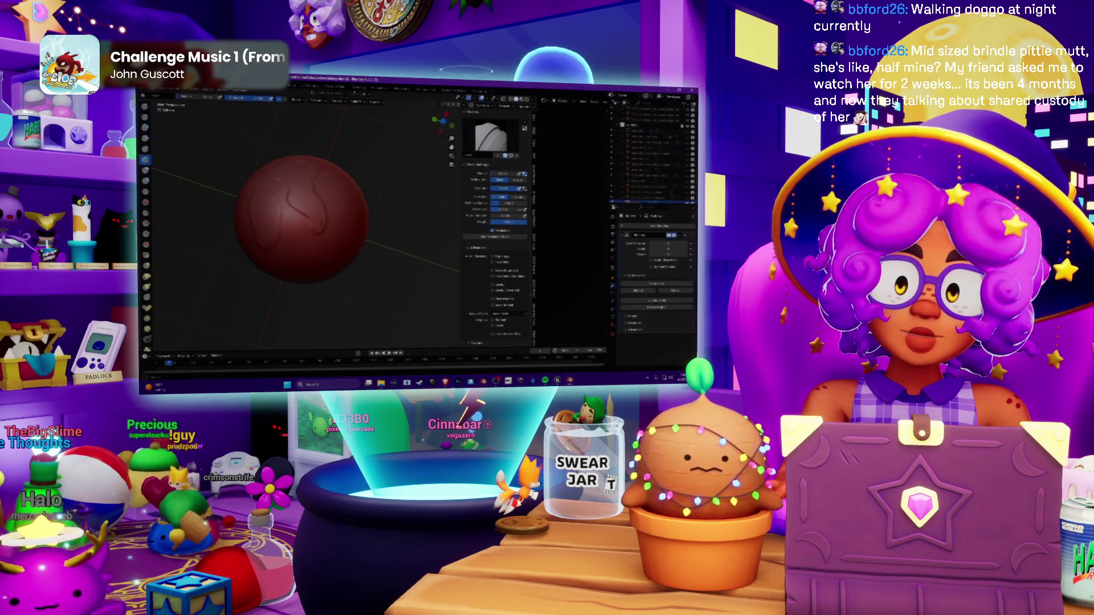
middle_click_drag(341, 228, 319, 239)
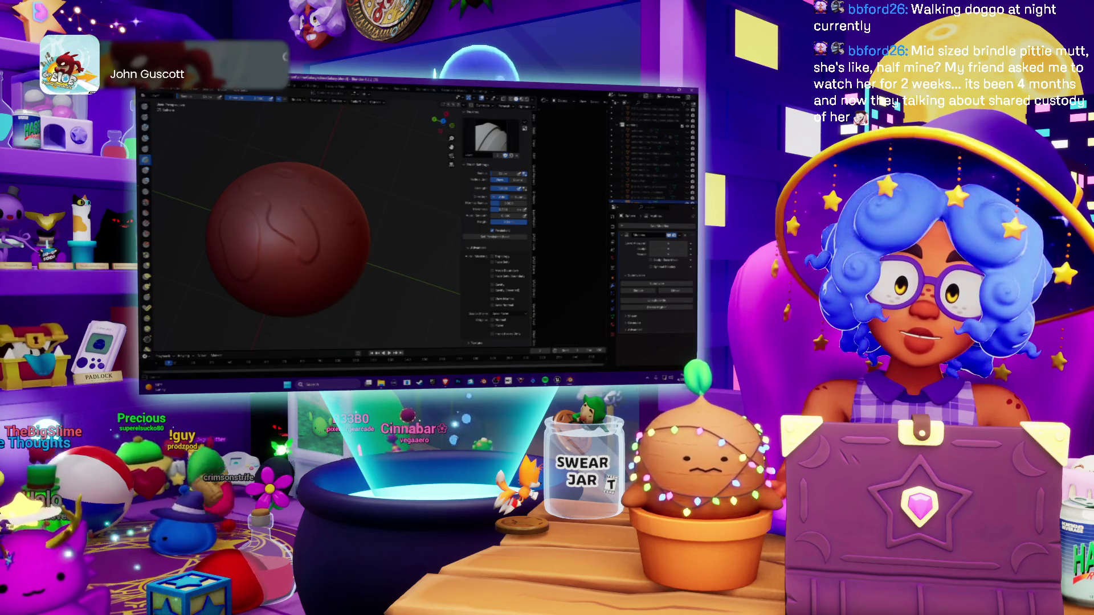
middle_click_drag(296, 227, 262, 217)
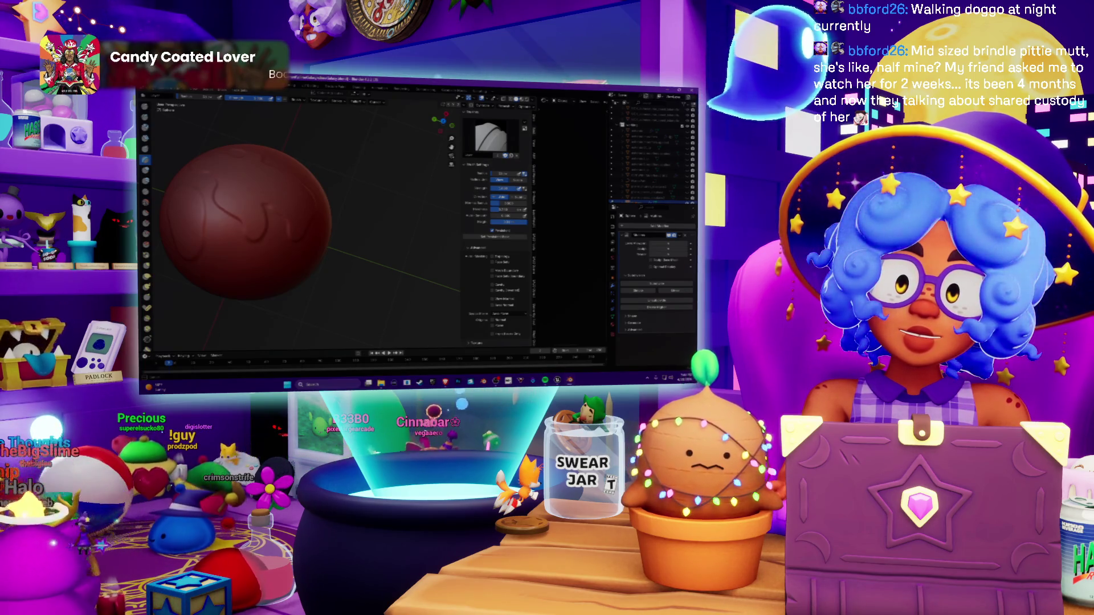
scroll(245, 222, "down", 3)
scroll(262, 222, "up", 2)
middle_click_drag(300, 258, 316, 216)
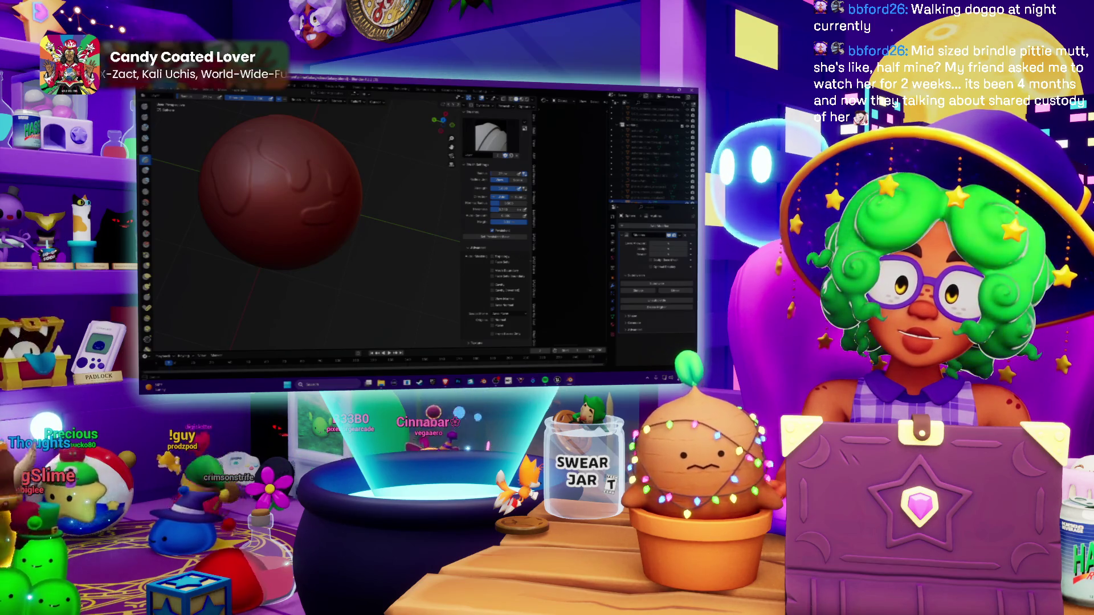
middle_click_drag(285, 199, 319, 188)
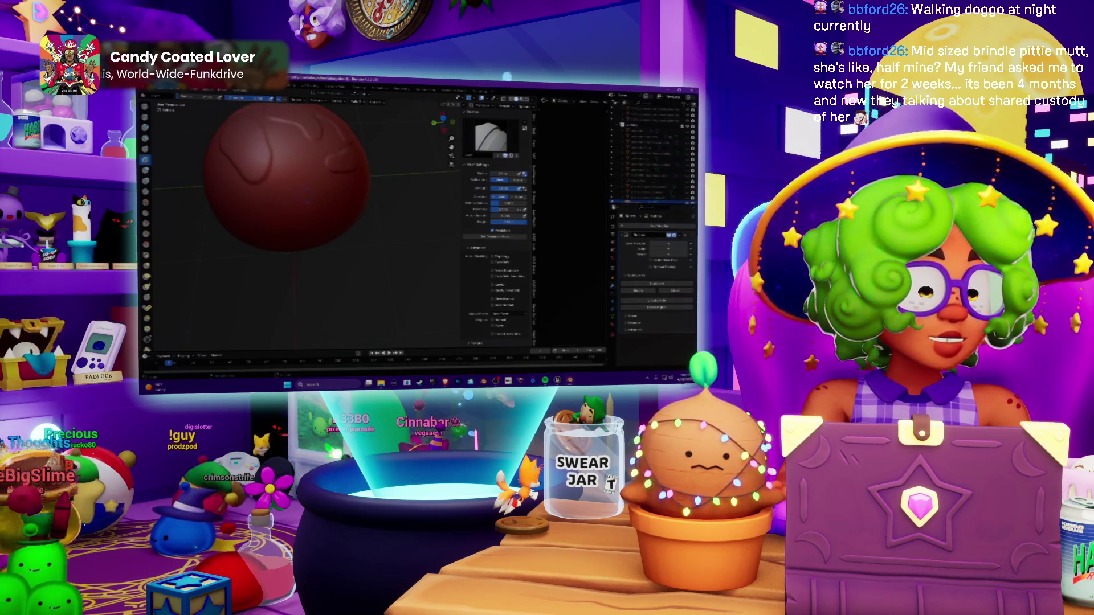
middle_click_drag(319, 188, 336, 208)
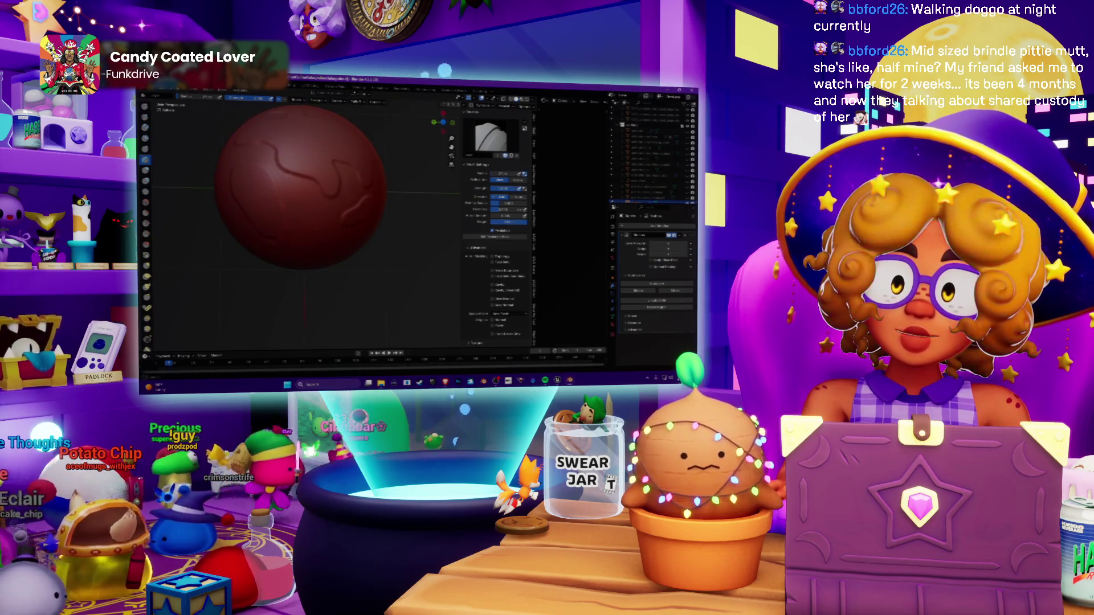
middle_click_drag(336, 208, 354, 199)
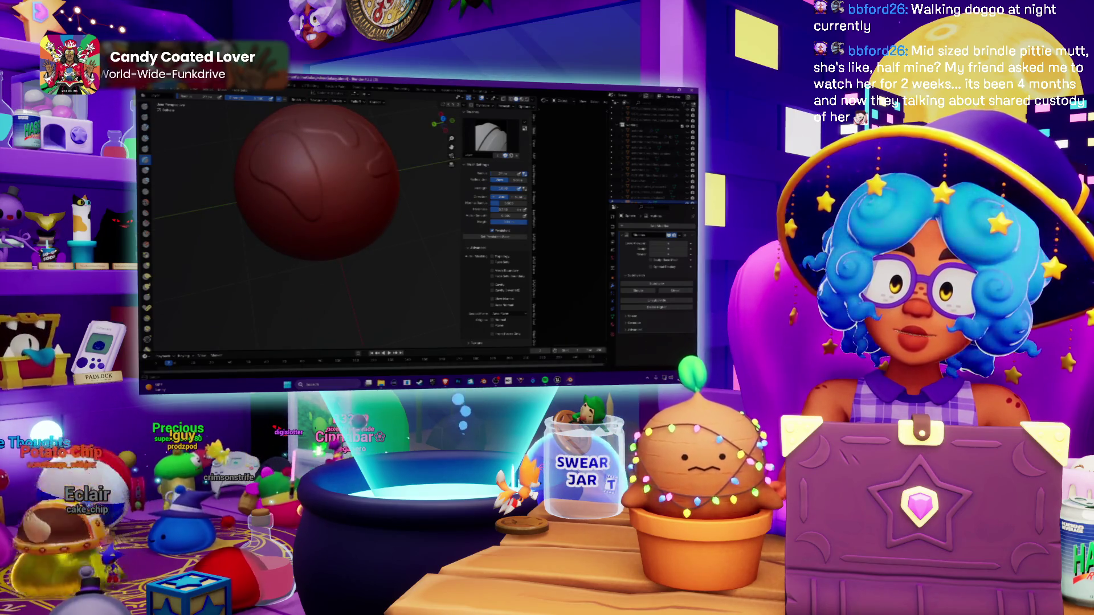
mouse_move(319, 182)
middle_mouse_down()
mouse_move(330, 177)
mouse_move(324, 203)
middle_mouse_up()
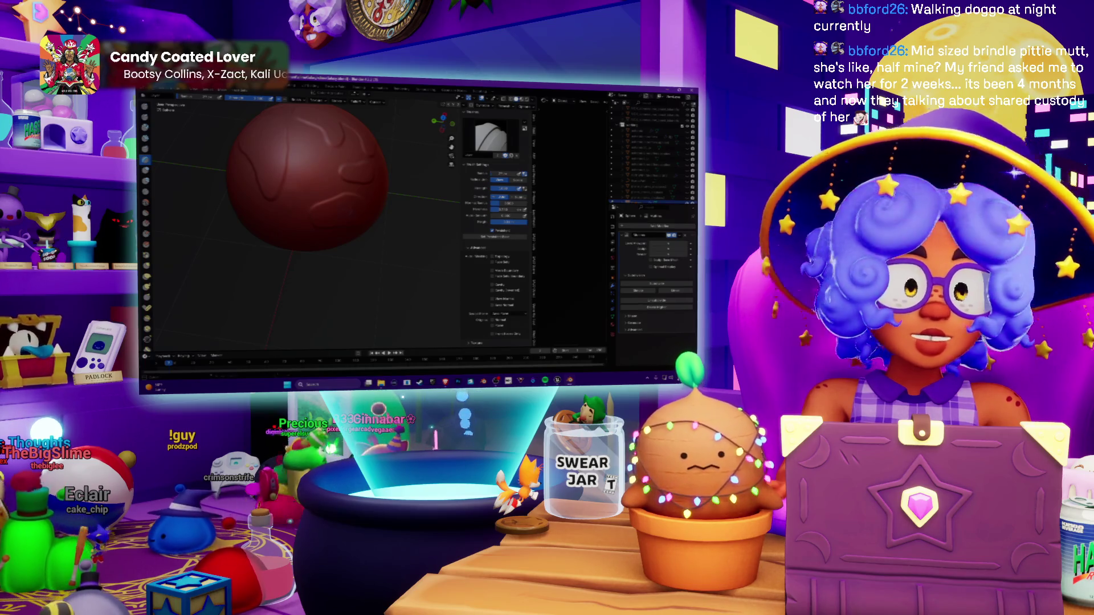
middle_click_drag(324, 203, 319, 188)
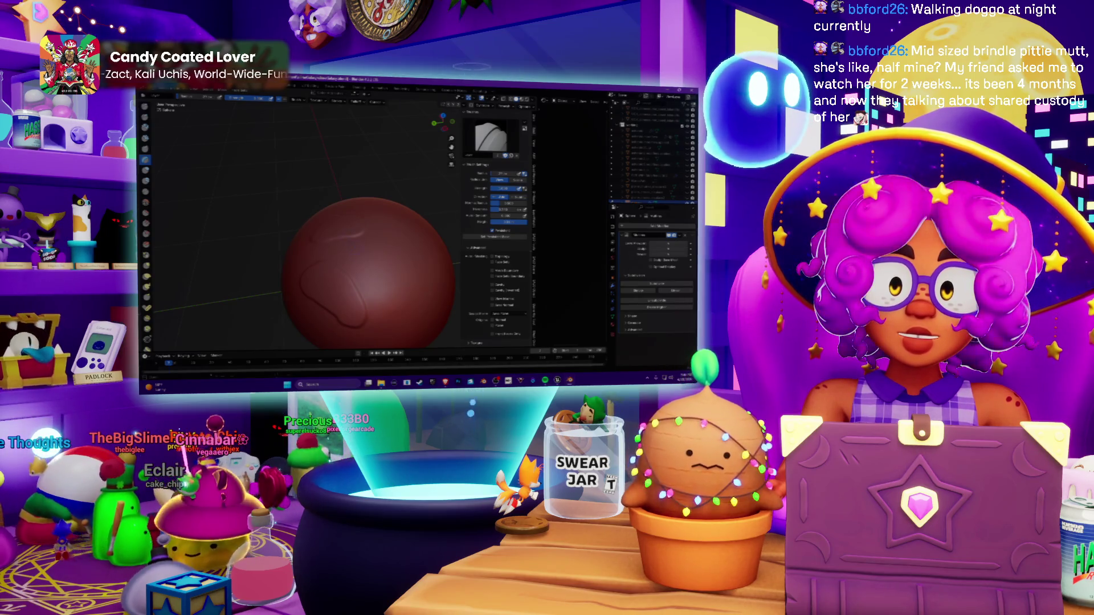
key("ctrl+z")
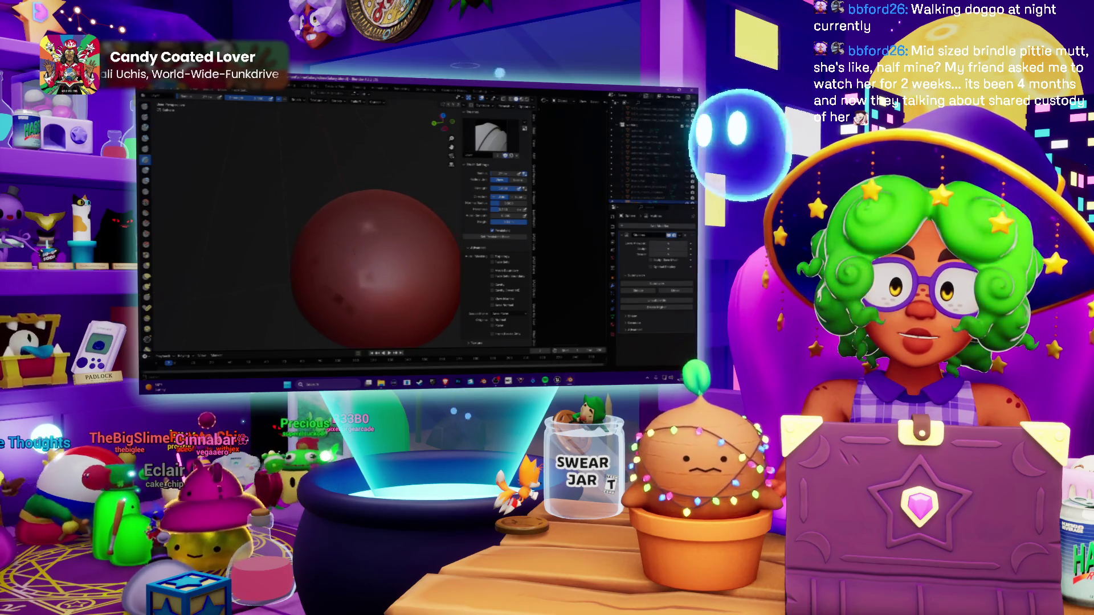
Step: Redo the undone stroke, draw a new raised ridge, then orbit and zoom to check it
key("ctrl+shift+z")
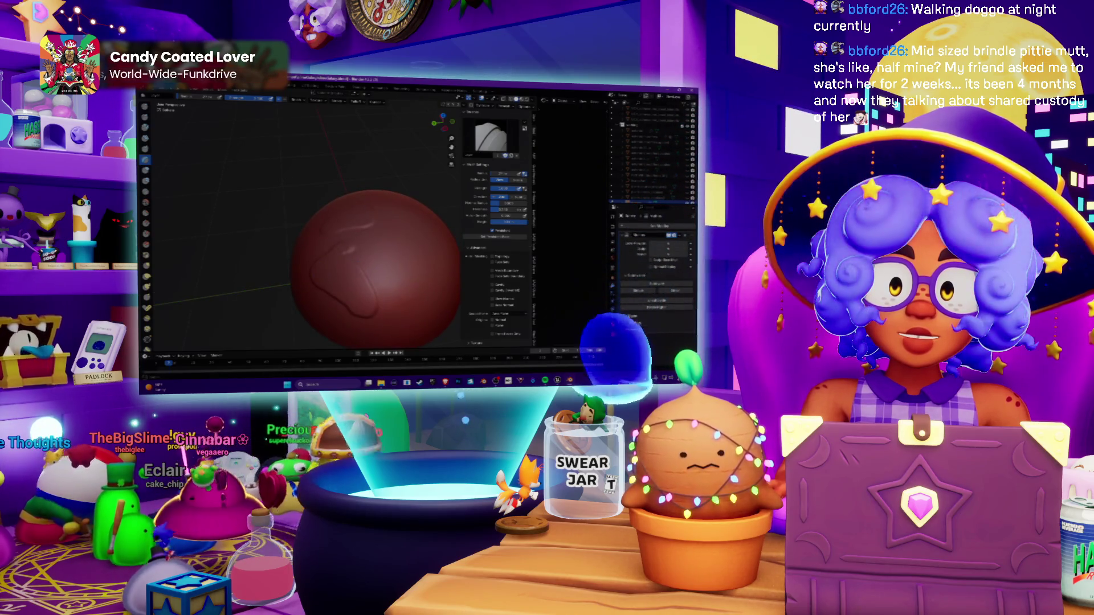
left_click_drag(365, 260, 377, 297)
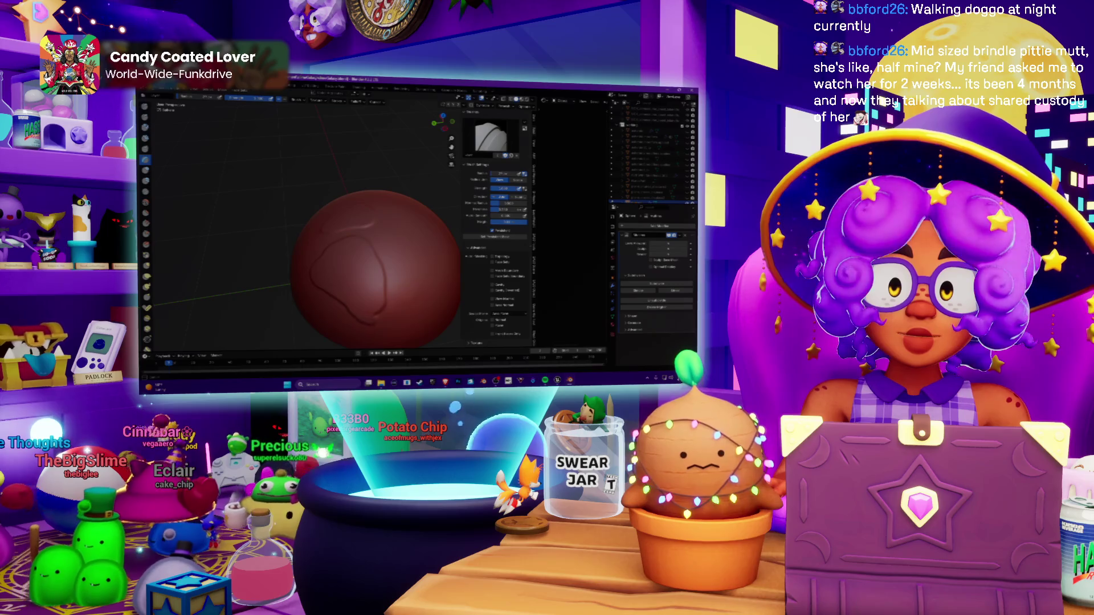
mouse_move(361, 253)
middle_mouse_down()
mouse_move(348, 225)
mouse_move(360, 261)
middle_mouse_up()
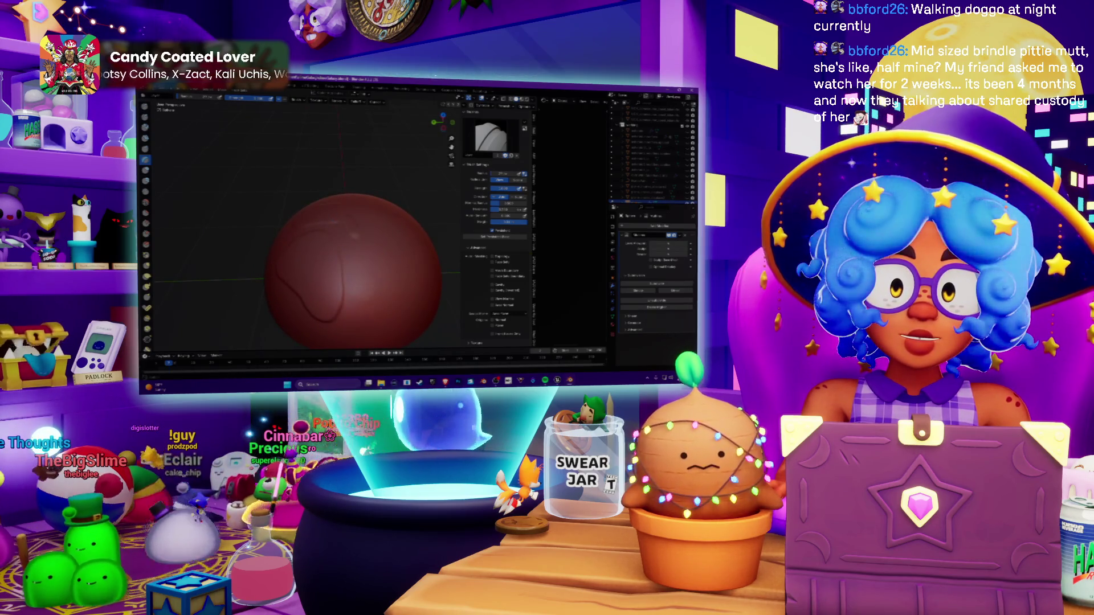
middle_click_drag(357, 249, 392, 287)
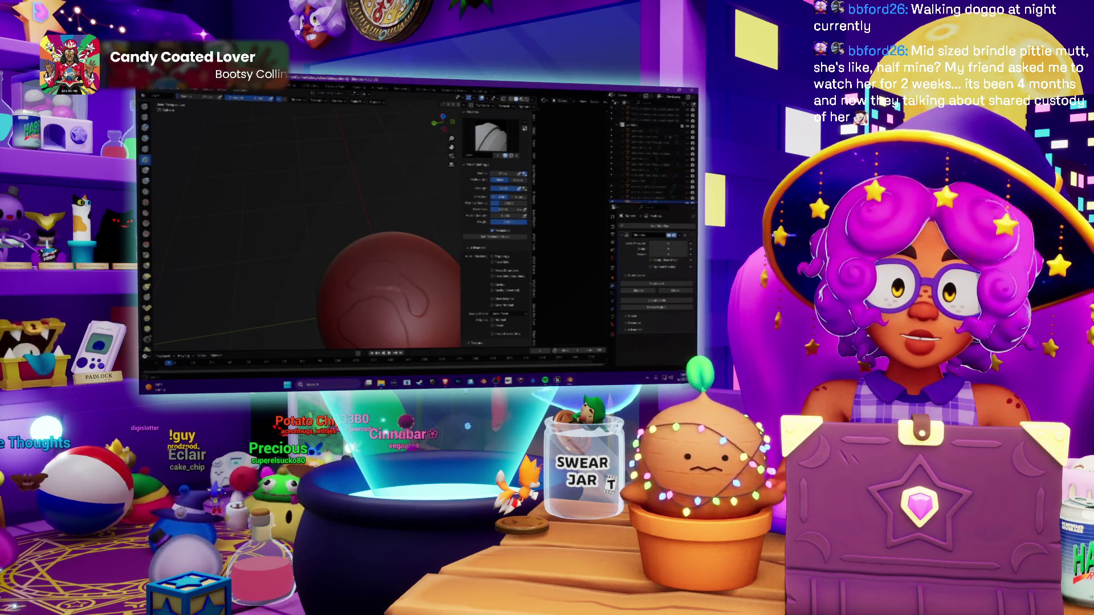
middle_click_drag(399, 285, 364, 263)
scroll(387, 279, "up", 5)
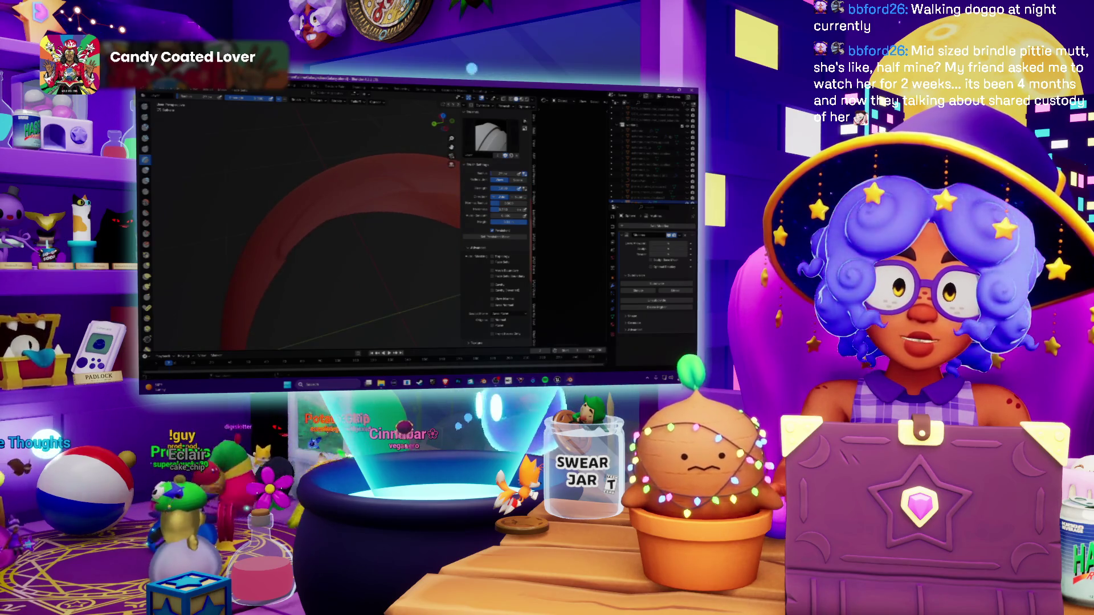
Step: Switch the side panel to a different settings tab, then zoom and orbit around the grooved sphere
left_click(534, 118)
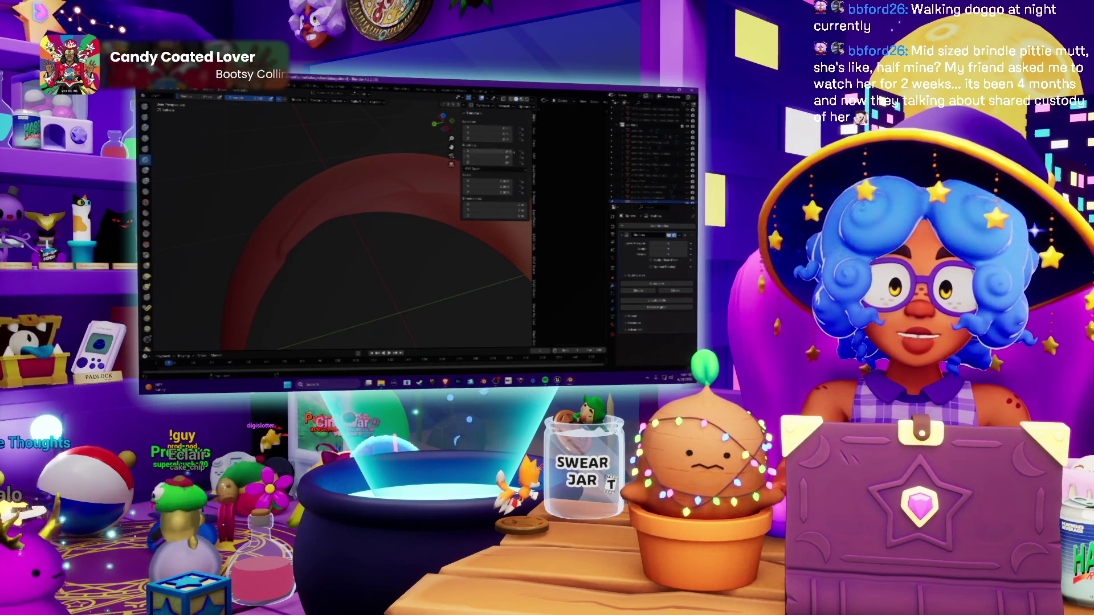
left_click(534, 148)
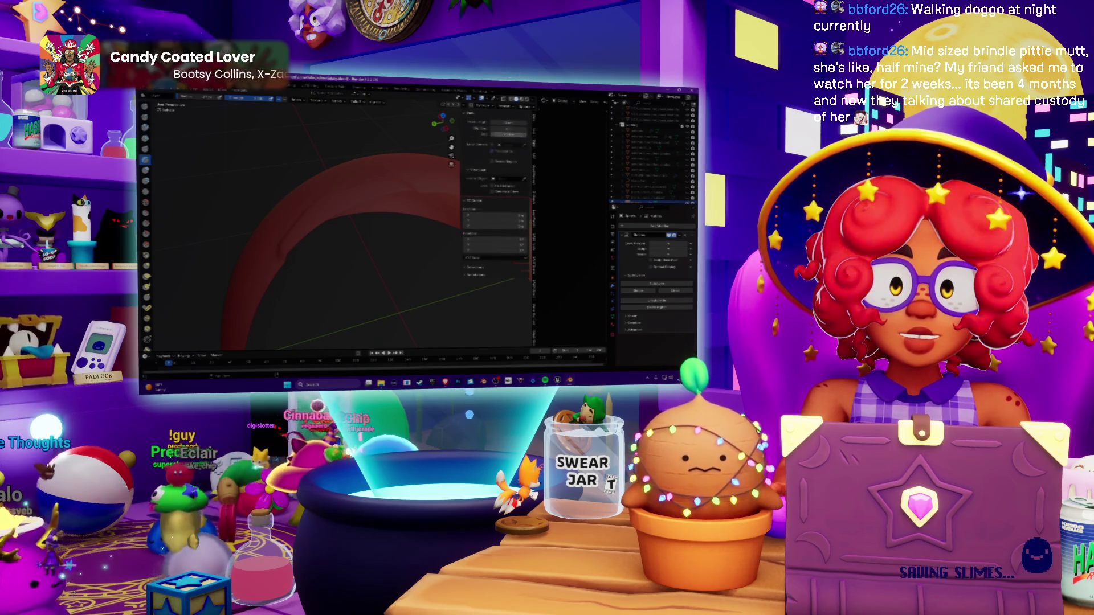
scroll(353, 251, "up", 5)
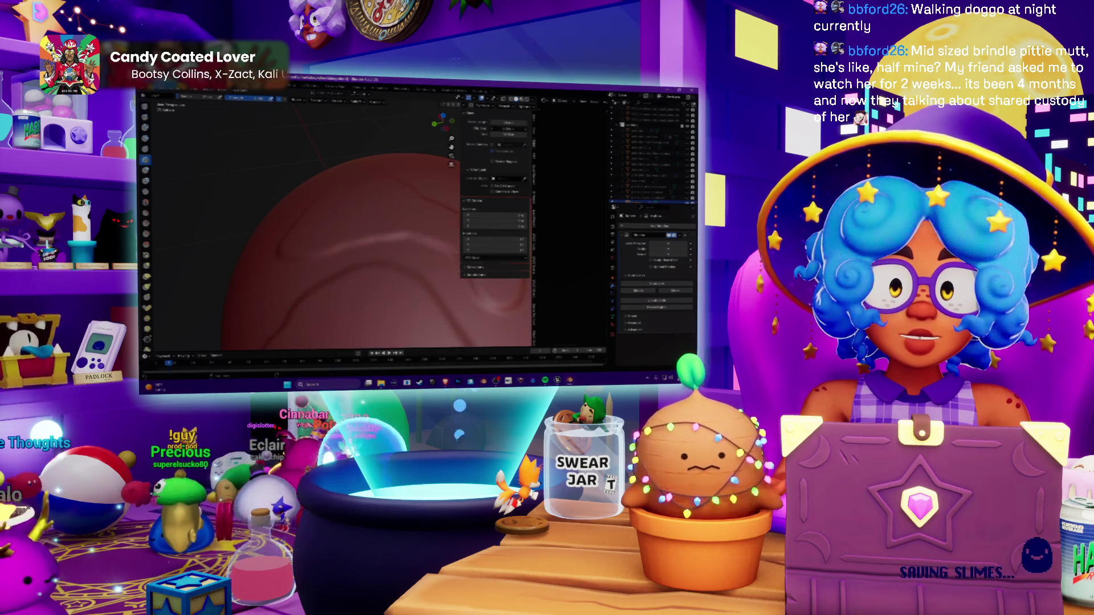
scroll(377, 187, "down", 5)
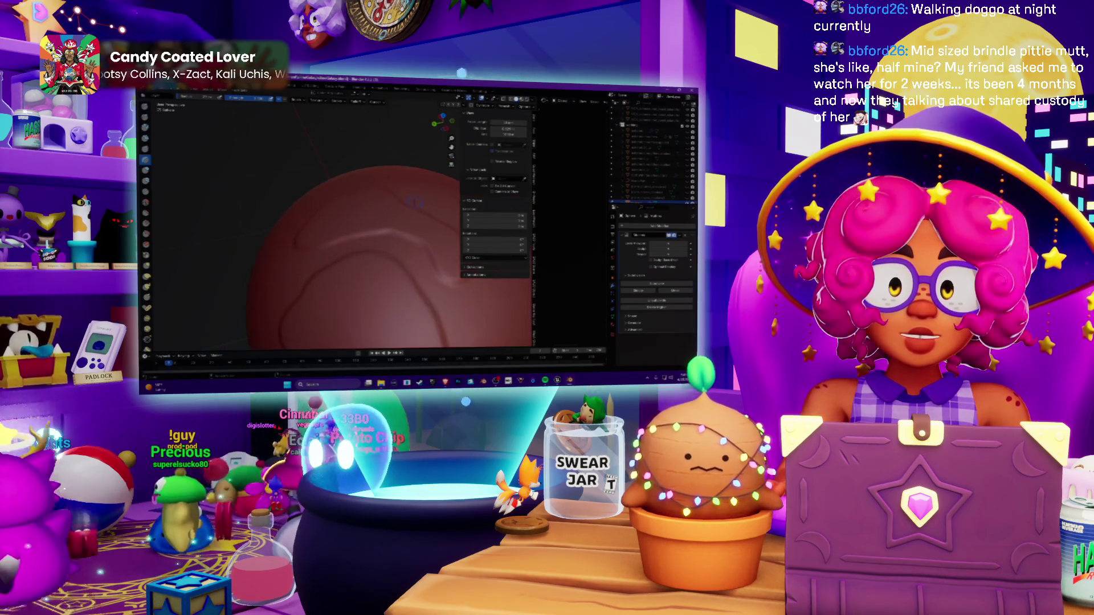
middle_click_drag(377, 187, 399, 188)
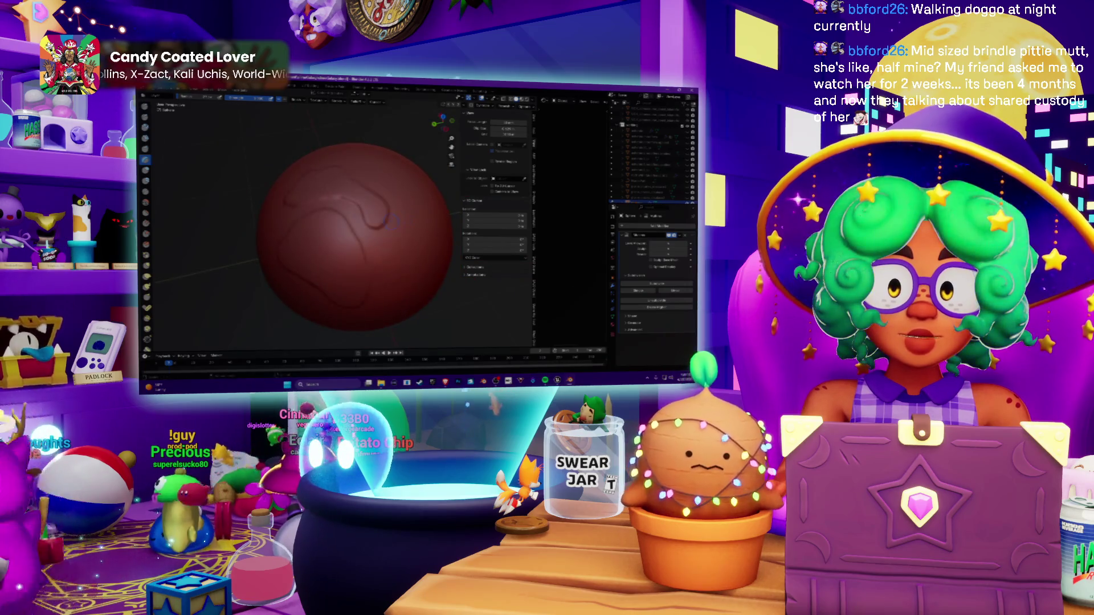
scroll(323, 206, "up", 4)
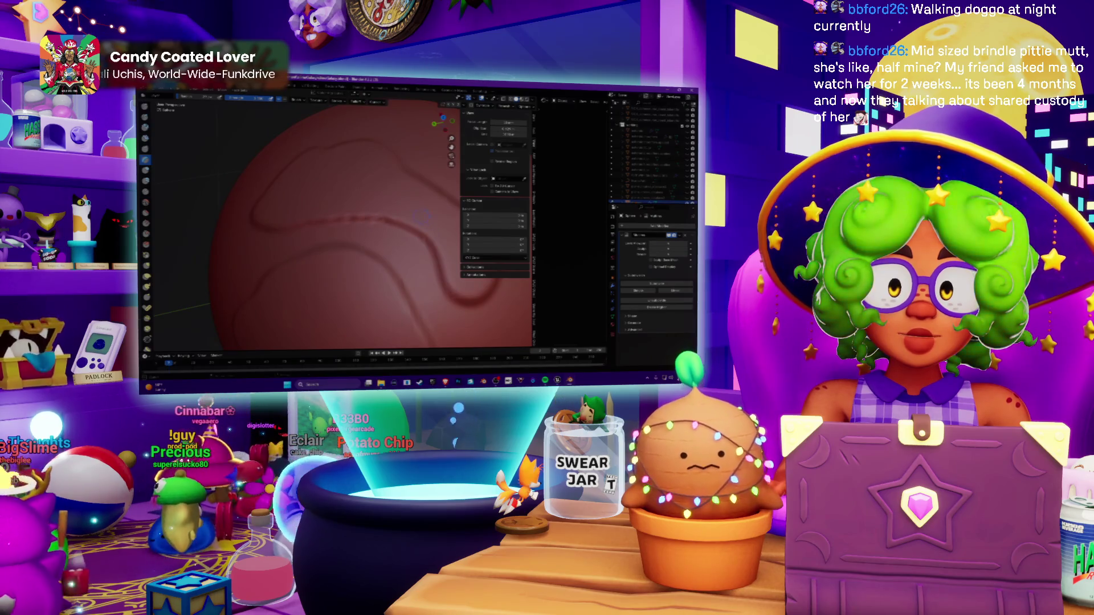
scroll(367, 239, "down", 4)
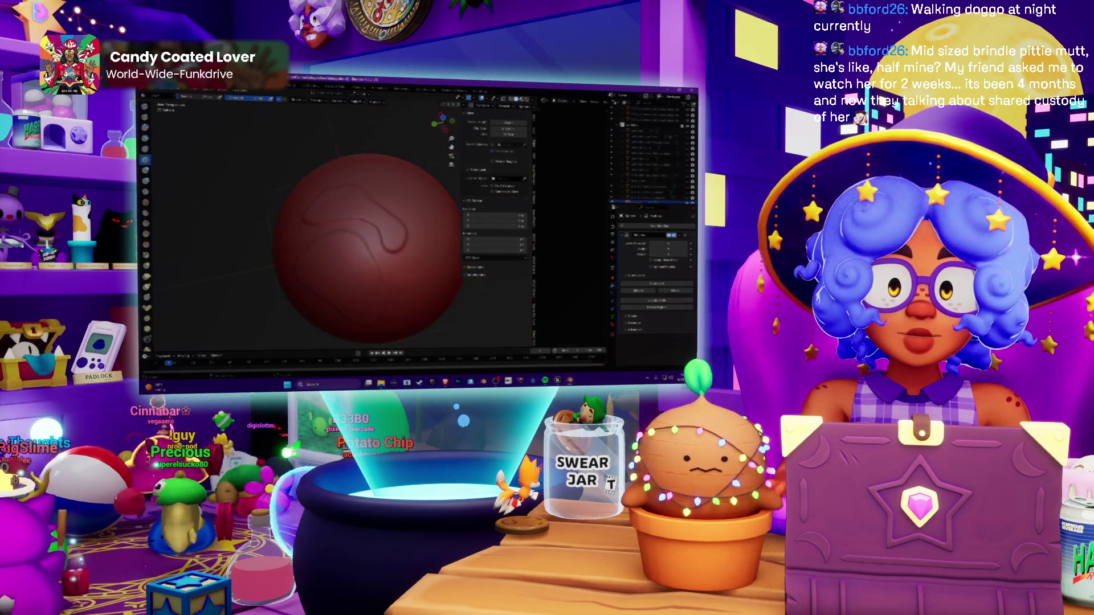
Step: Draw a faint raised stroke on the sphere and orbit around to inspect the strokes
scroll(399, 242, "up", 5)
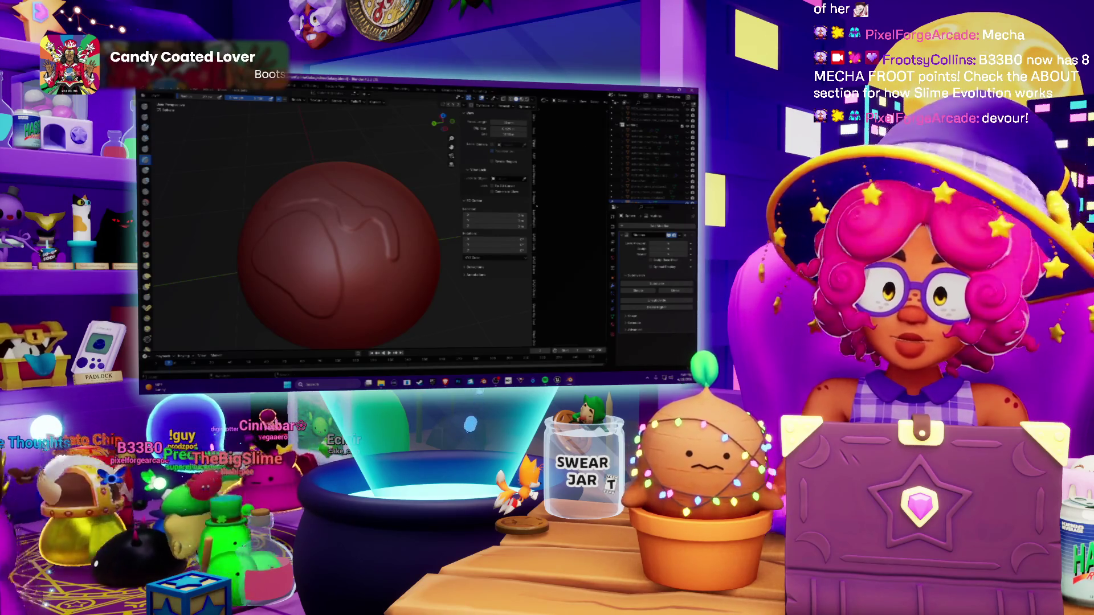
mouse_move(353, 251)
middle_mouse_down()
mouse_move(334, 250)
mouse_move(315, 230)
mouse_move(329, 276)
middle_mouse_up()
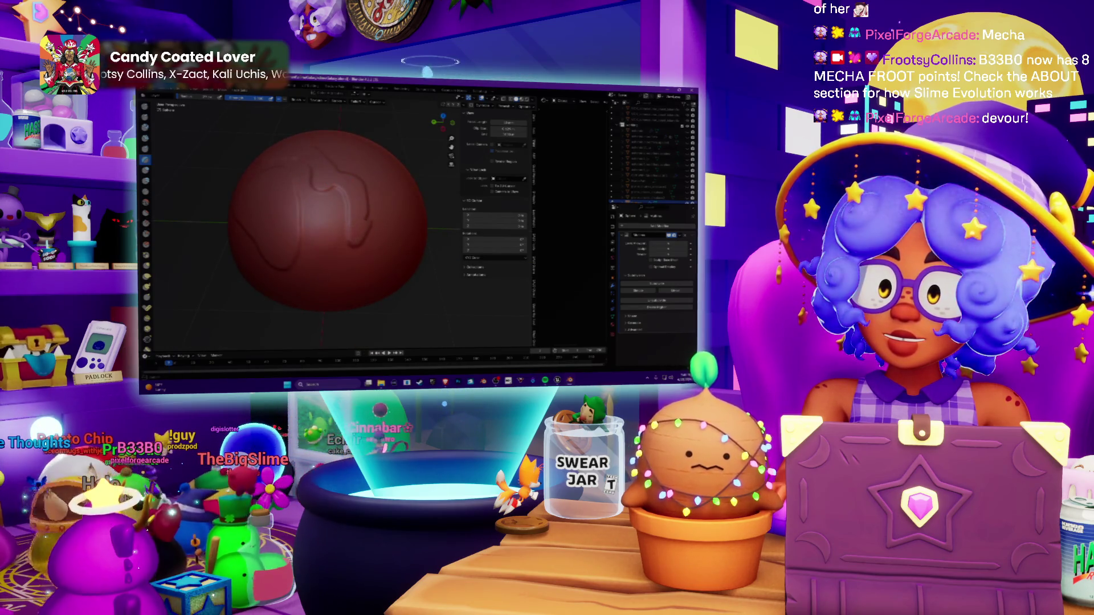
left_click_drag(359, 234, 369, 200)
middle_click_drag(368, 202, 359, 251)
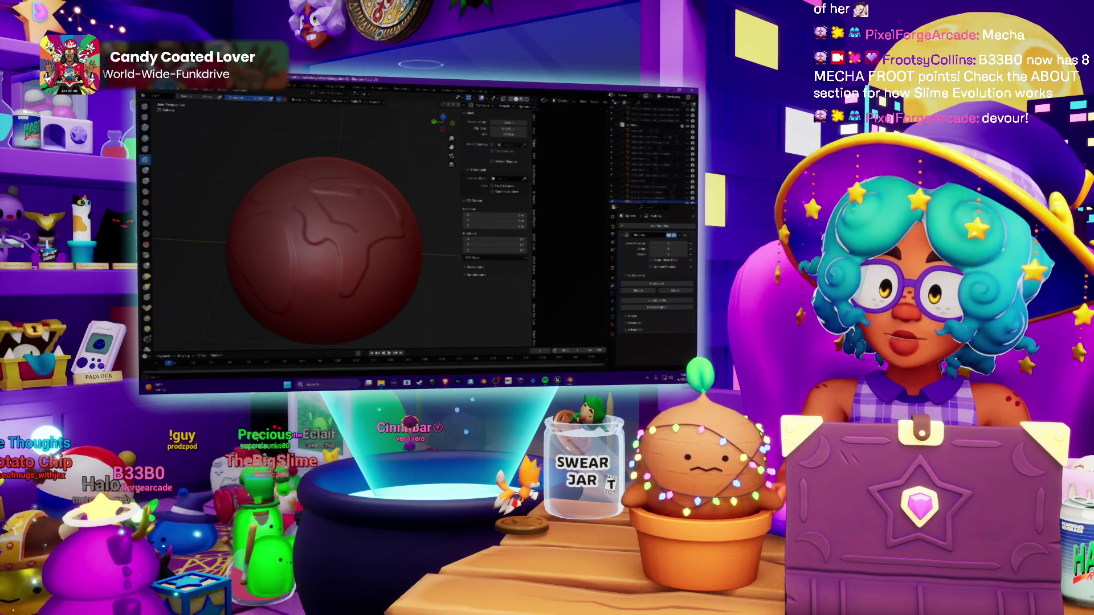
mouse_move(359, 250)
middle_mouse_down()
mouse_move(342, 259)
mouse_move(342, 276)
mouse_move(322, 262)
mouse_move(333, 256)
mouse_move(313, 250)
mouse_move(363, 229)
middle_mouse_up()
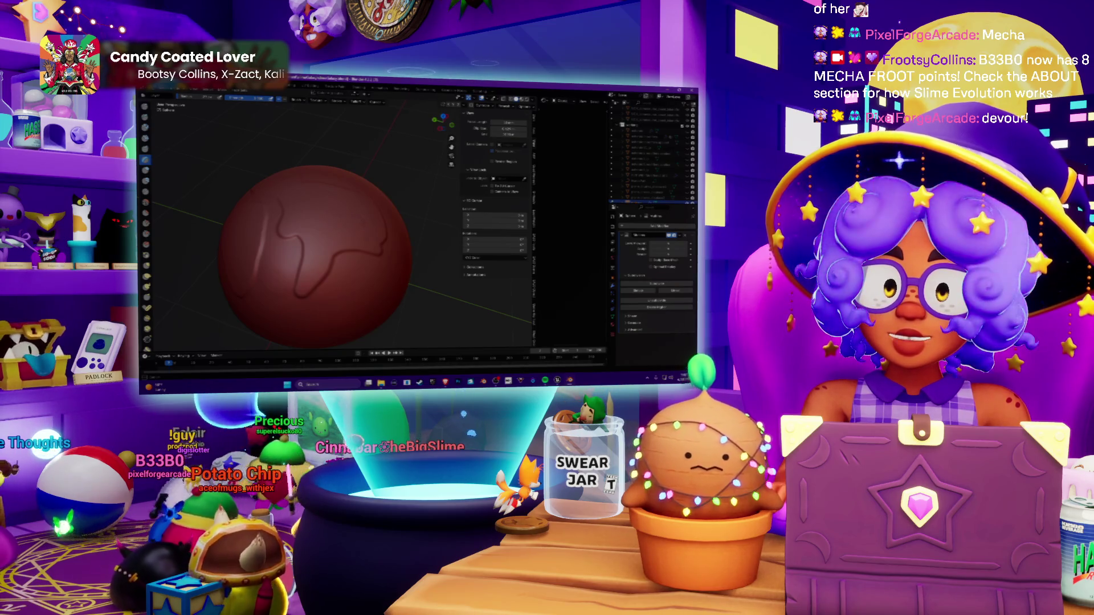
middle_click_drag(319, 227, 345, 222)
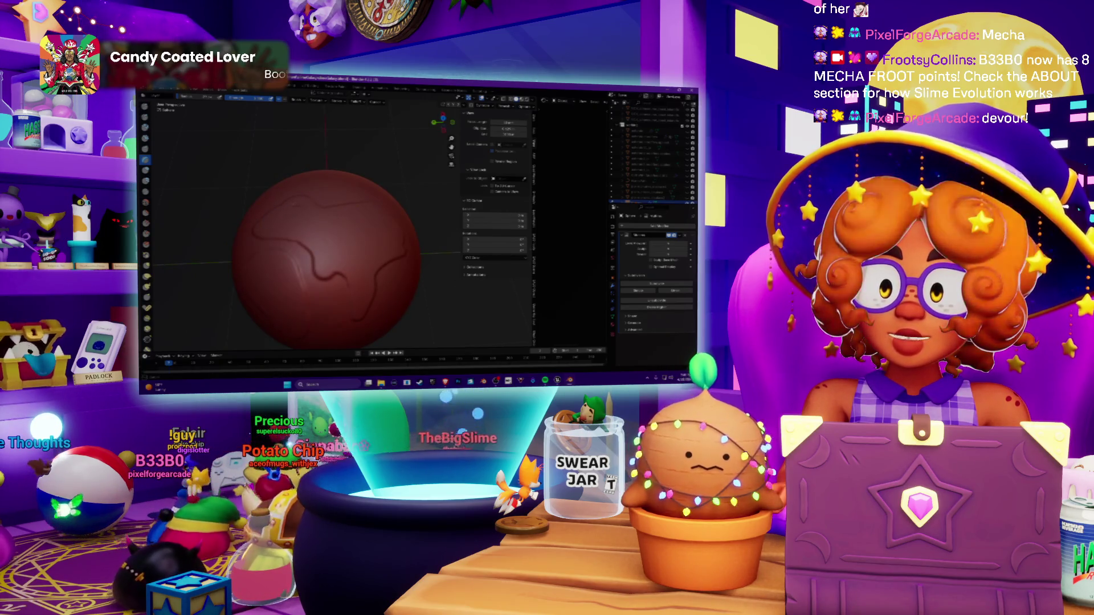
mouse_move(342, 239)
middle_mouse_down()
mouse_move(351, 222)
mouse_move(316, 231)
middle_mouse_up()
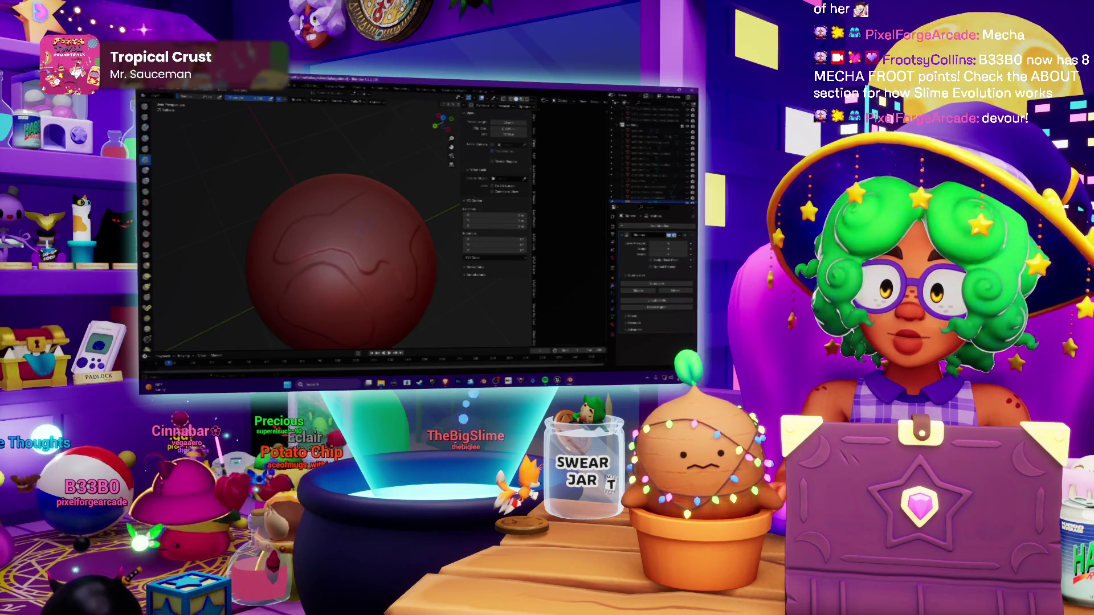
scroll(336, 245, "down", 4)
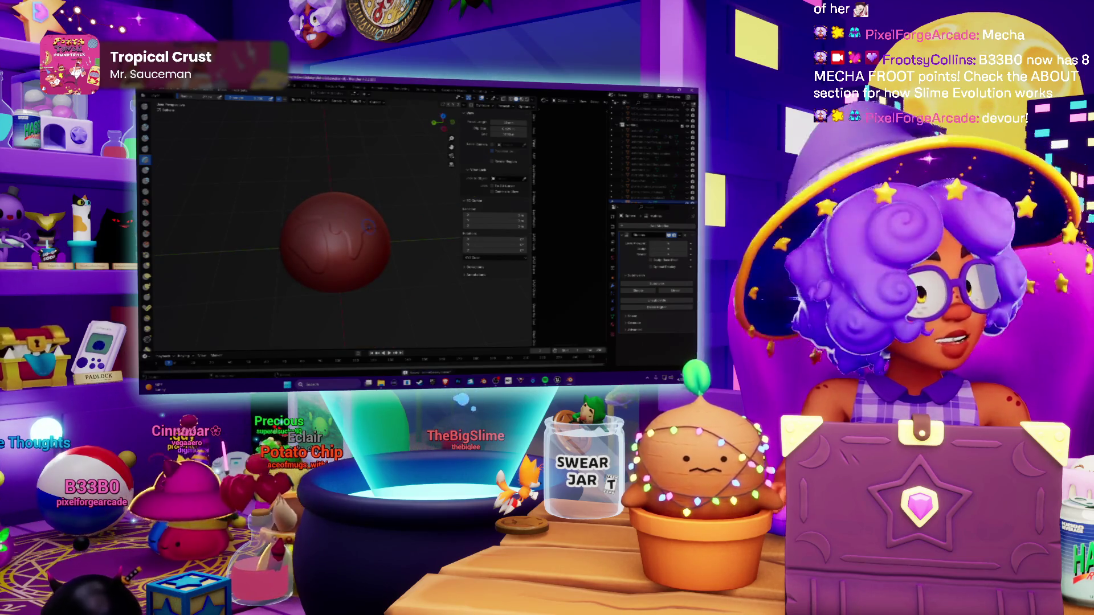
Step: Undo the most recent sculpt strokes on the sphere
mouse_move(545, 380)
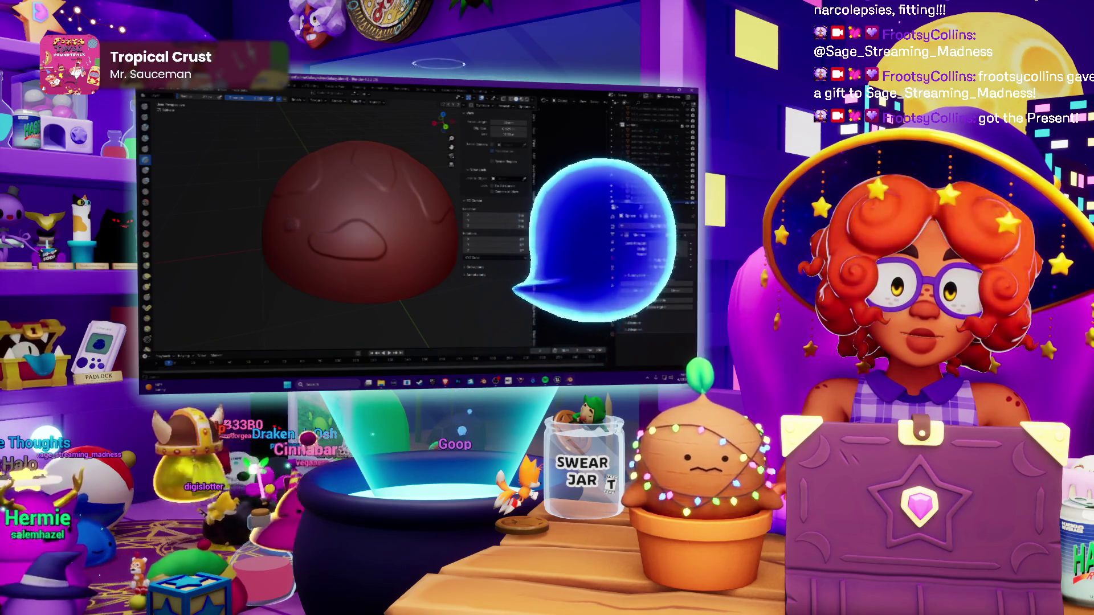
key("ctrl+z")
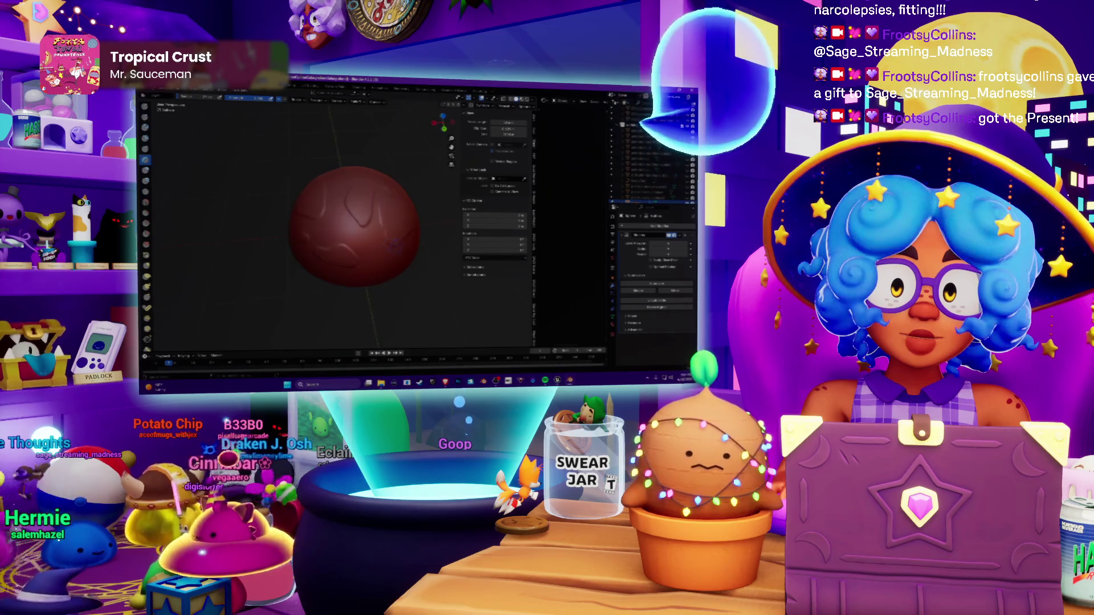
key("ctrl+shift+z")
key("ctrl+z")
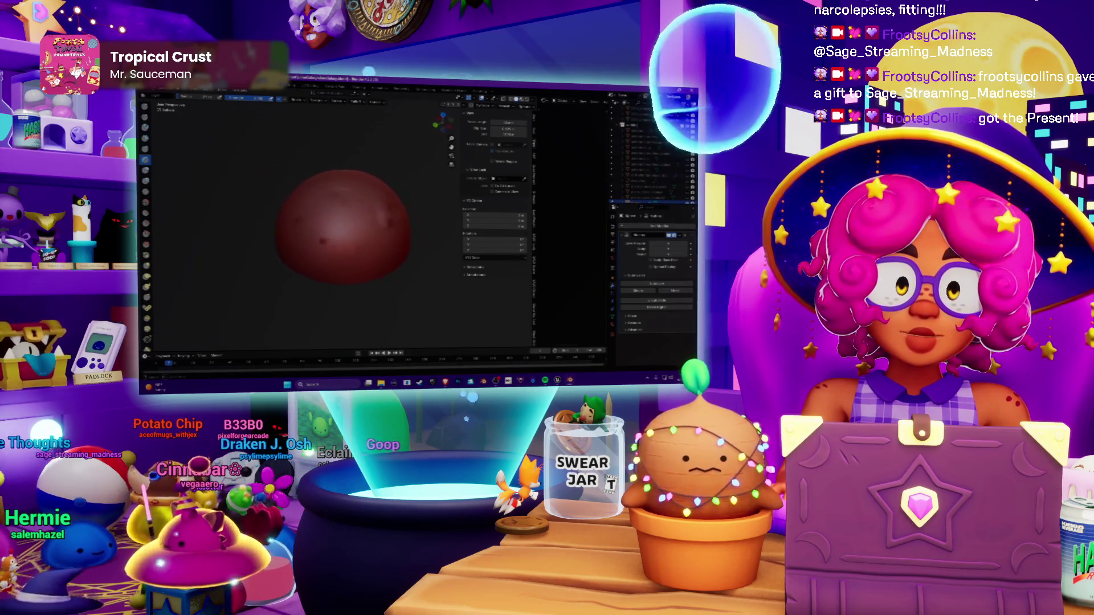
key("ctrl+shift+z")
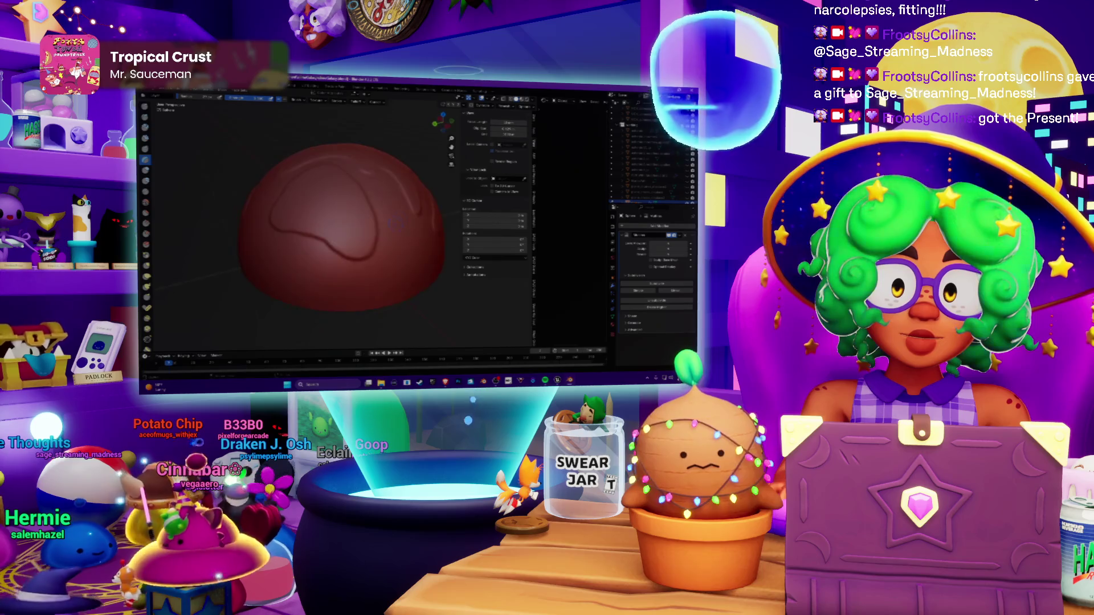
key("ctrl+z")
key("ctrl+z")
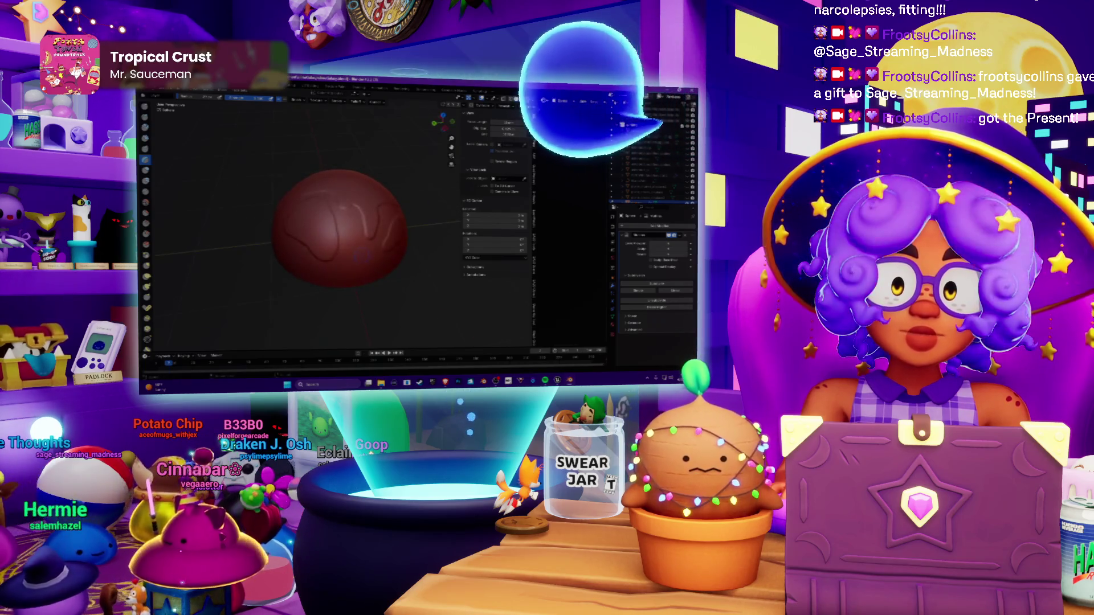
key("ctrl+shift+z")
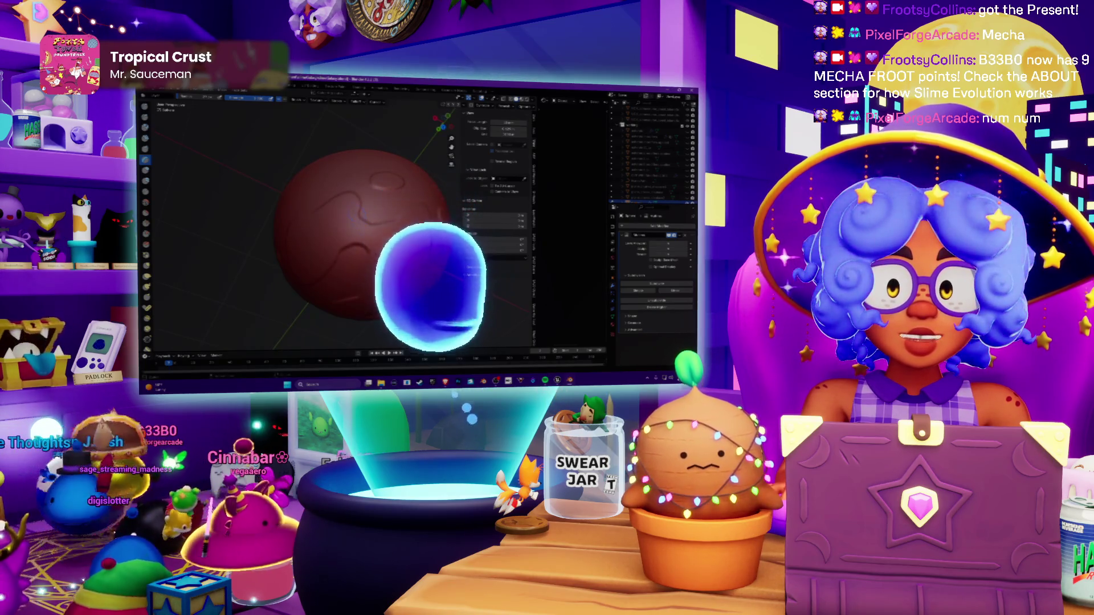
scroll(353, 234, "down", 3)
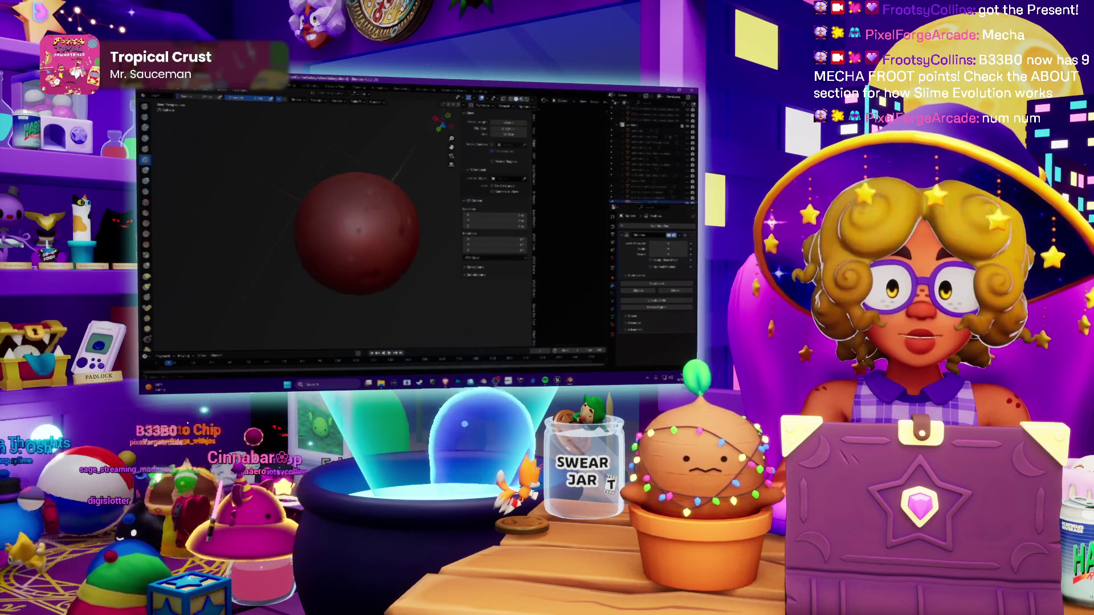
mouse_move(342, 245)
middle_mouse_down()
mouse_move(328, 235)
mouse_move(341, 247)
middle_mouse_up()
scroll(342, 240, "down", 3)
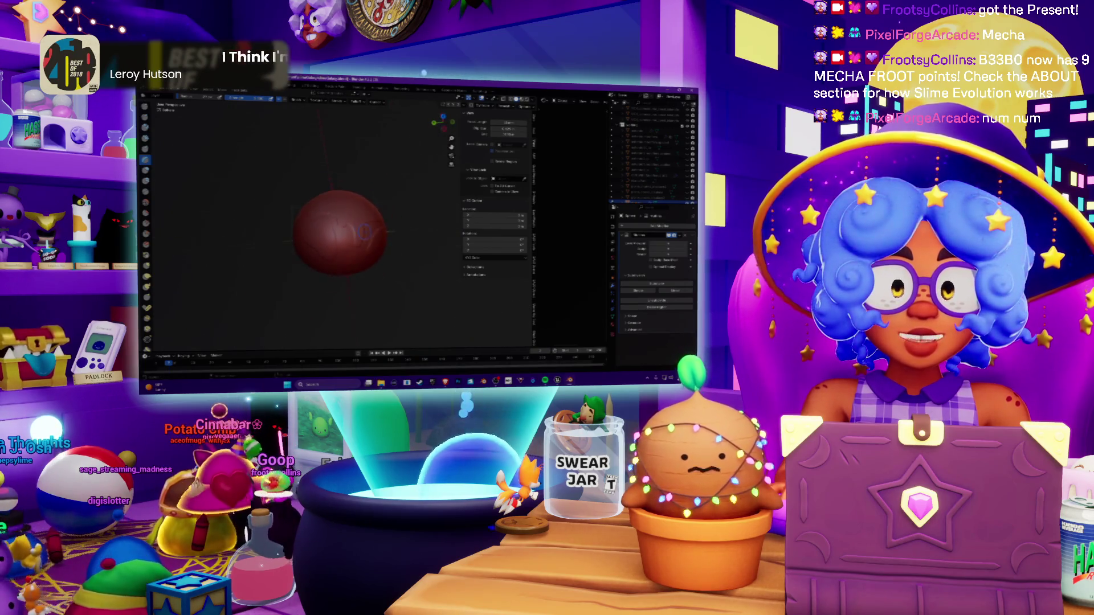
scroll(365, 234, "up", 4)
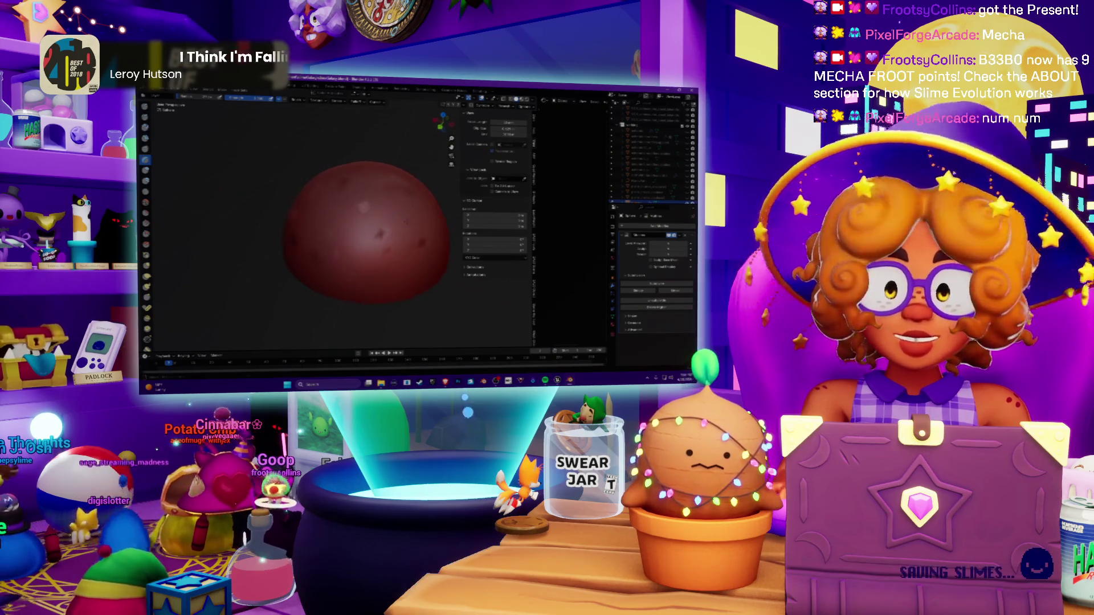
middle_click_drag(353, 239, 311, 244)
scroll(321, 239, "down", 3)
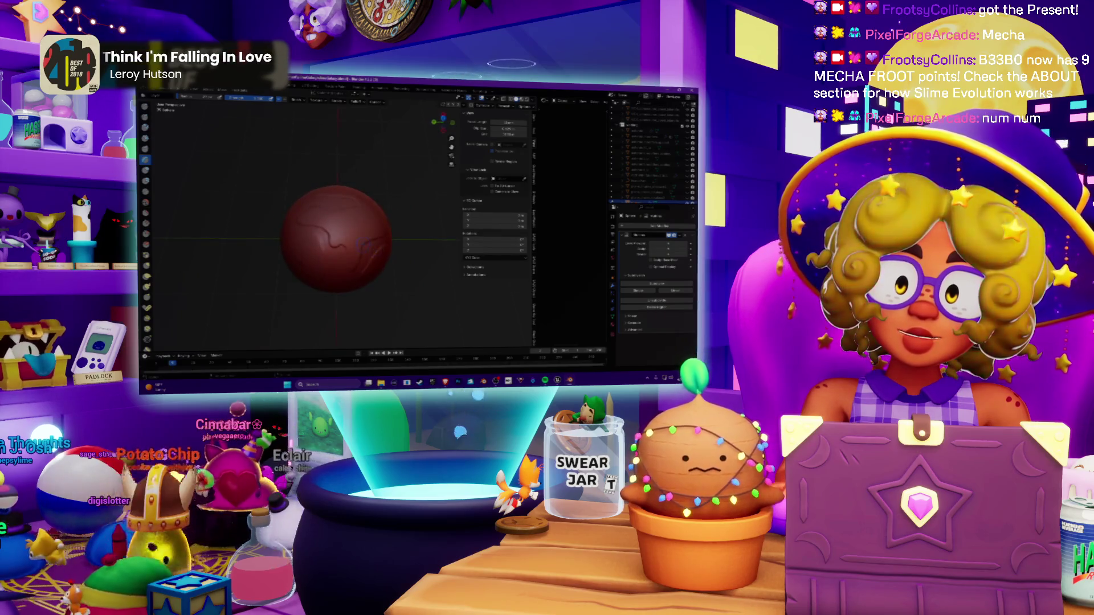
scroll(359, 245, "up", 3)
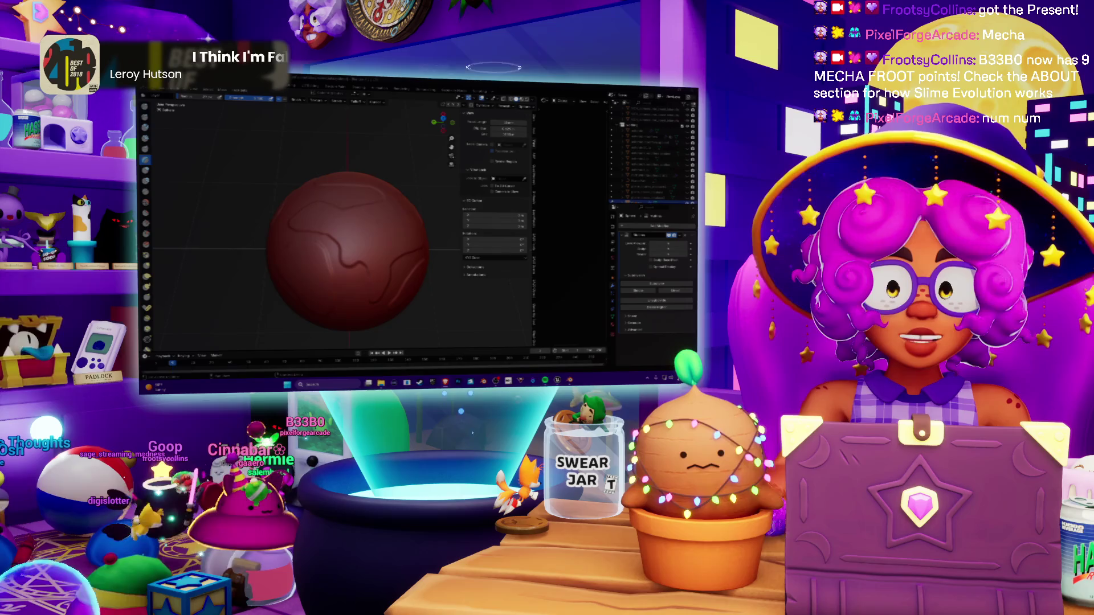
Step: Orbit to view the whole ridged sphere, then return from Sculpt Mode to Object Mode with Ctrl+Tab
middle_click_drag(360, 242, 437, 205)
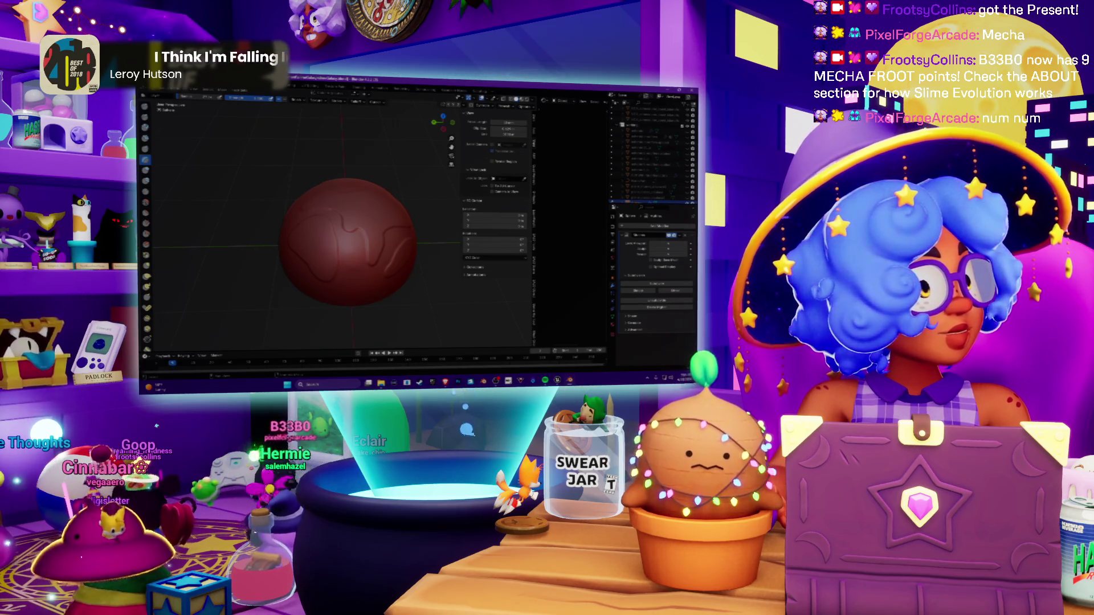
middle_click_drag(437, 205, 442, 202)
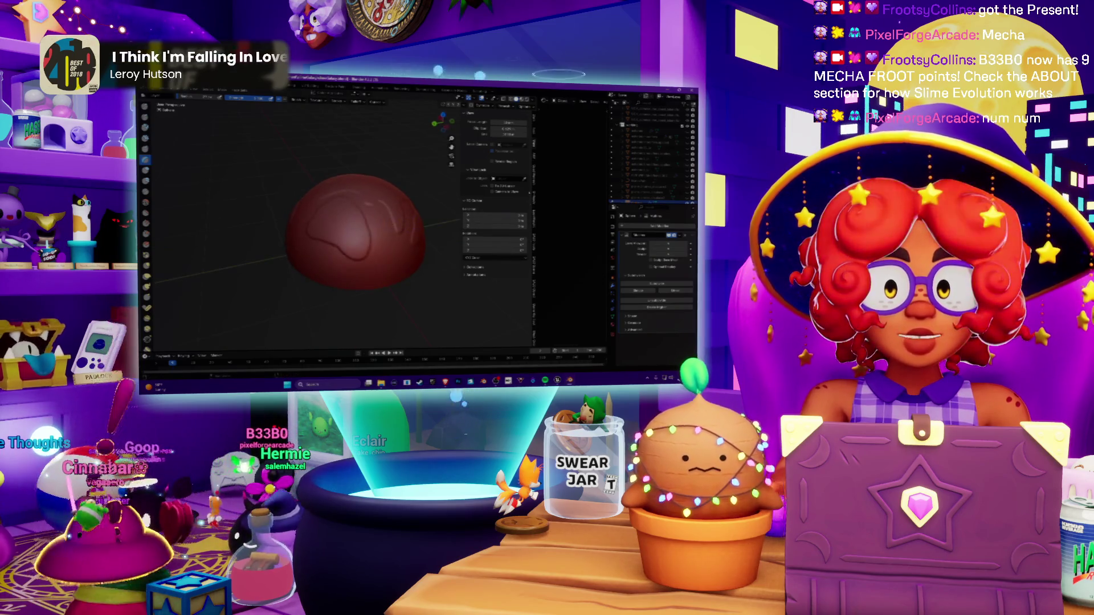
middle_click_drag(442, 202, 453, 197)
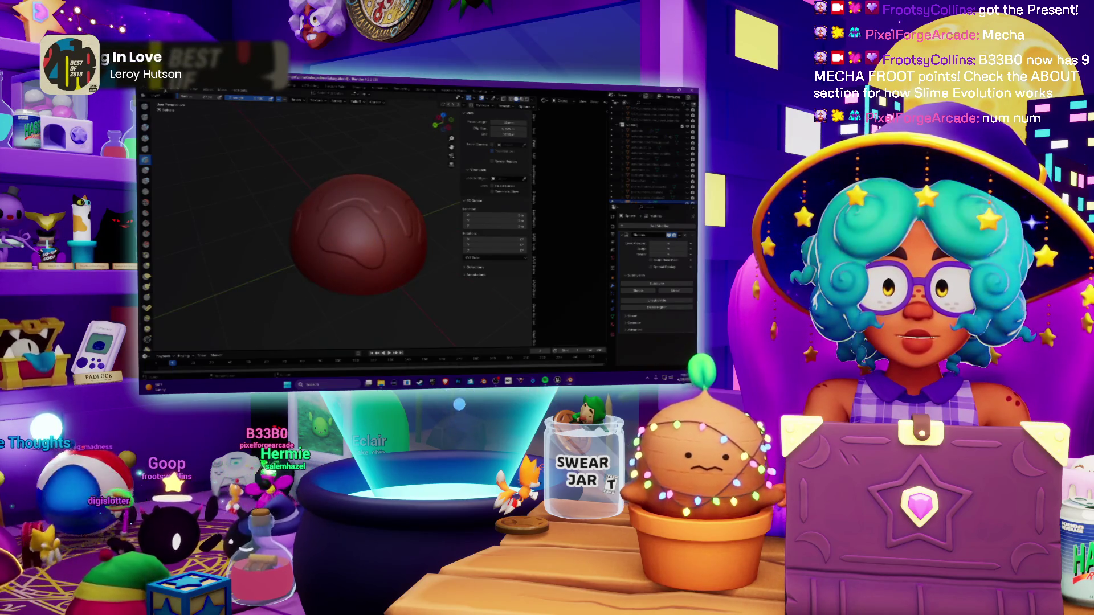
key("ctrl+Tab")
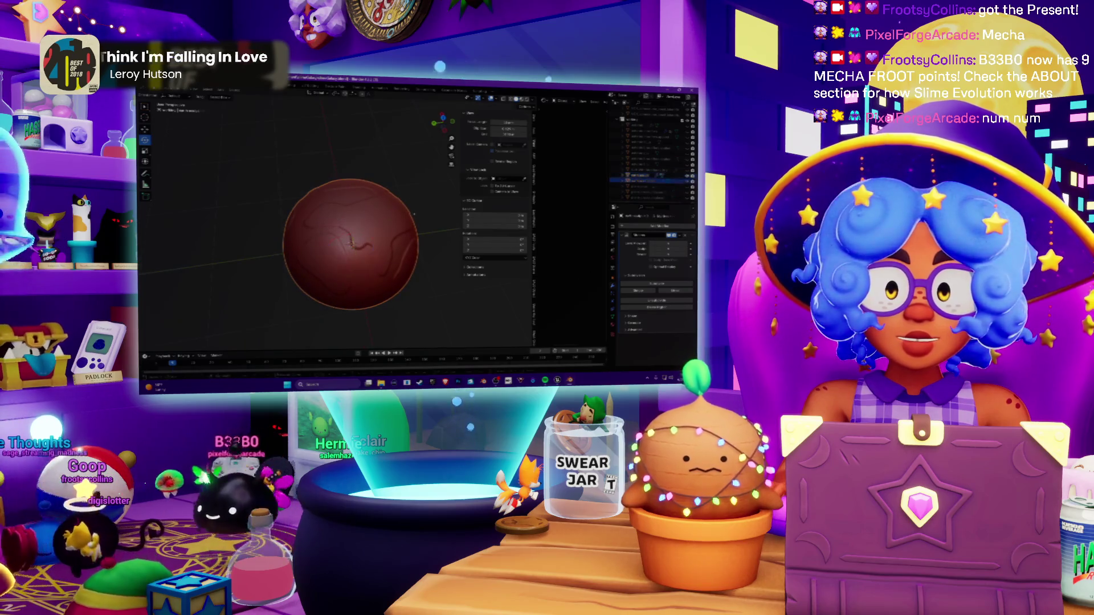
Step: Duplicate the sphere, cancel the move, and select the previous object in the scene
key("shift+d")
key("Escape")
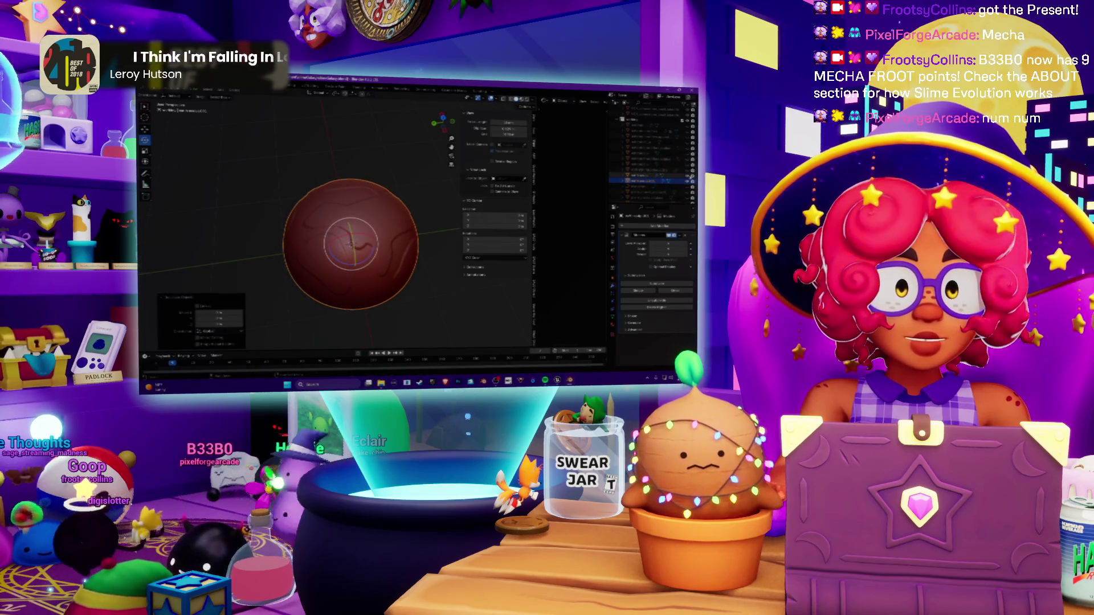
left_click(655, 181)
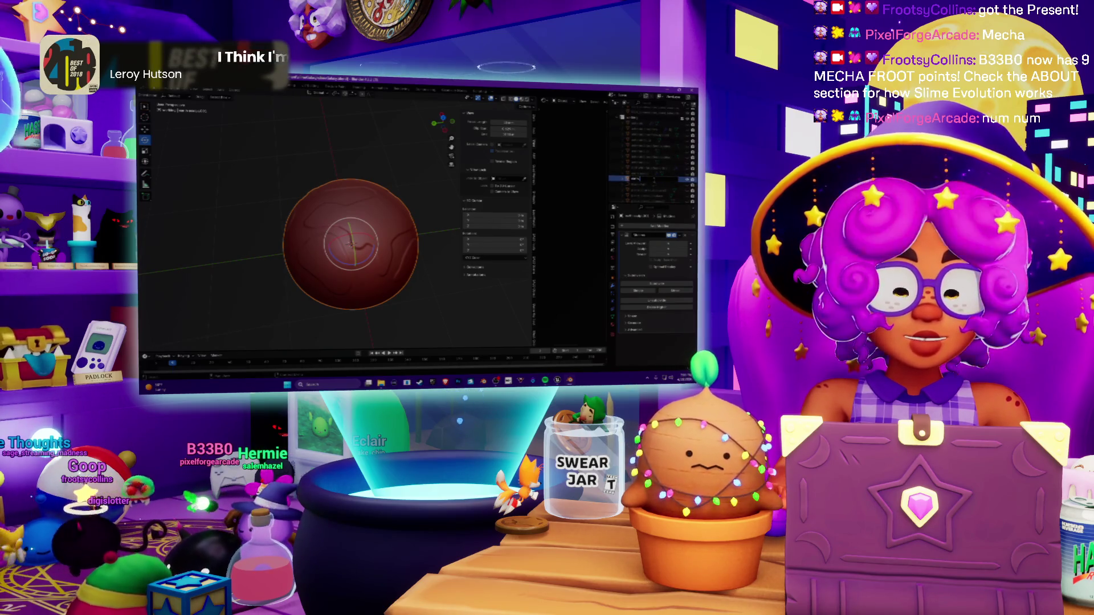
key("Up")
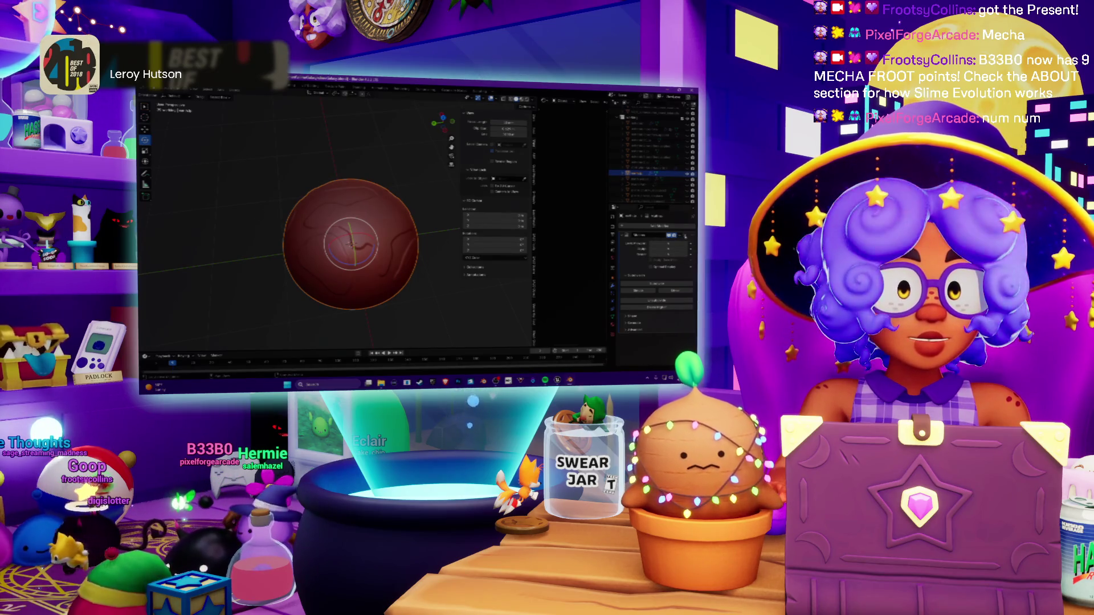
Step: Remove the selected sphere's modifier and put its mesh into Edit Mode
left_click(685, 236)
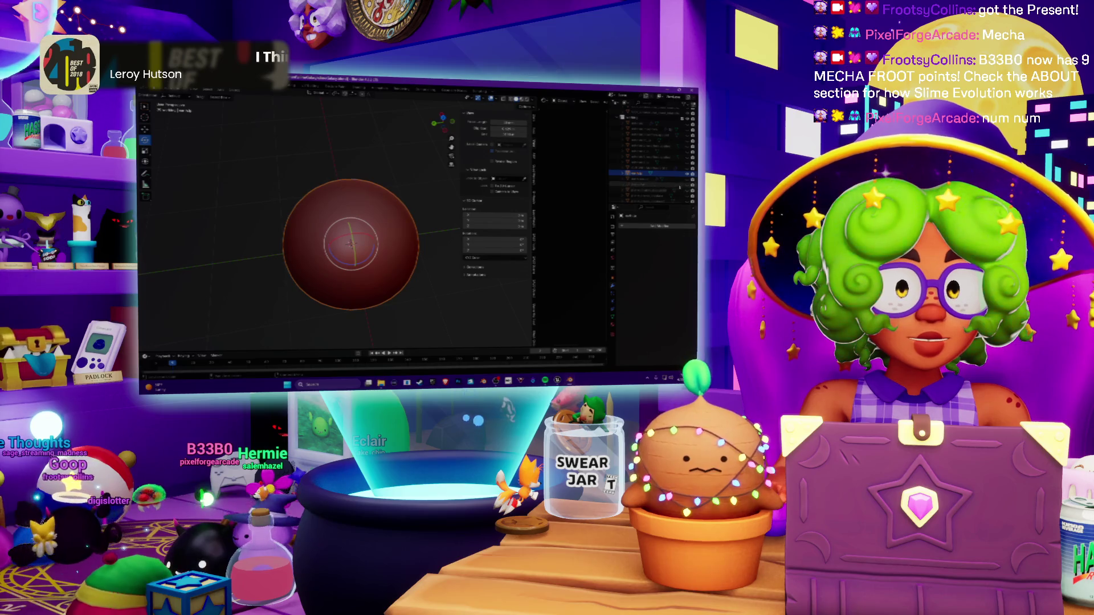
left_click(679, 187)
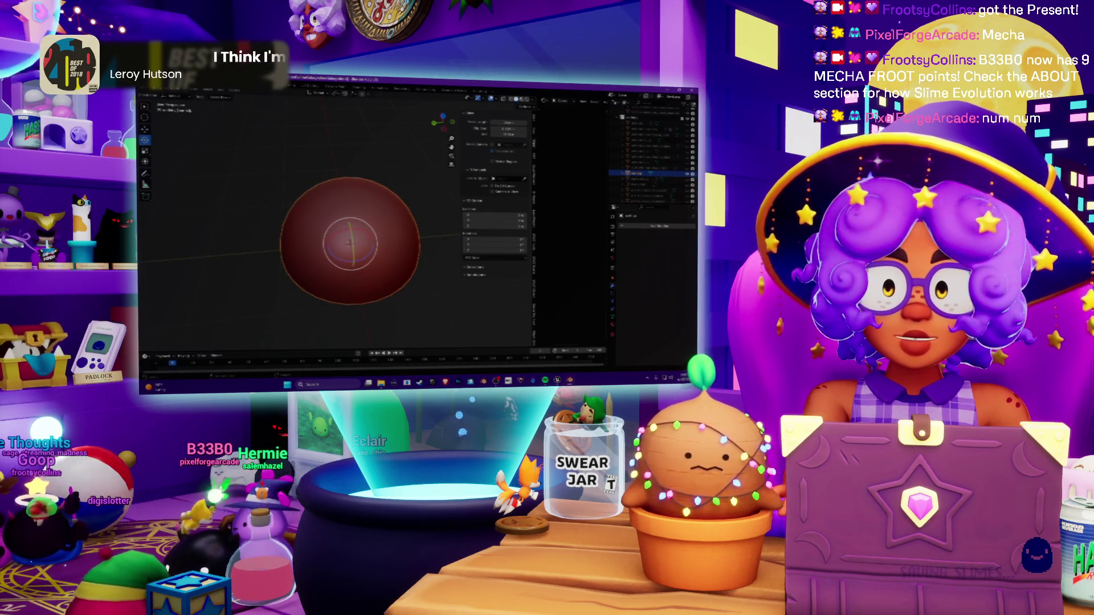
key("Tab")
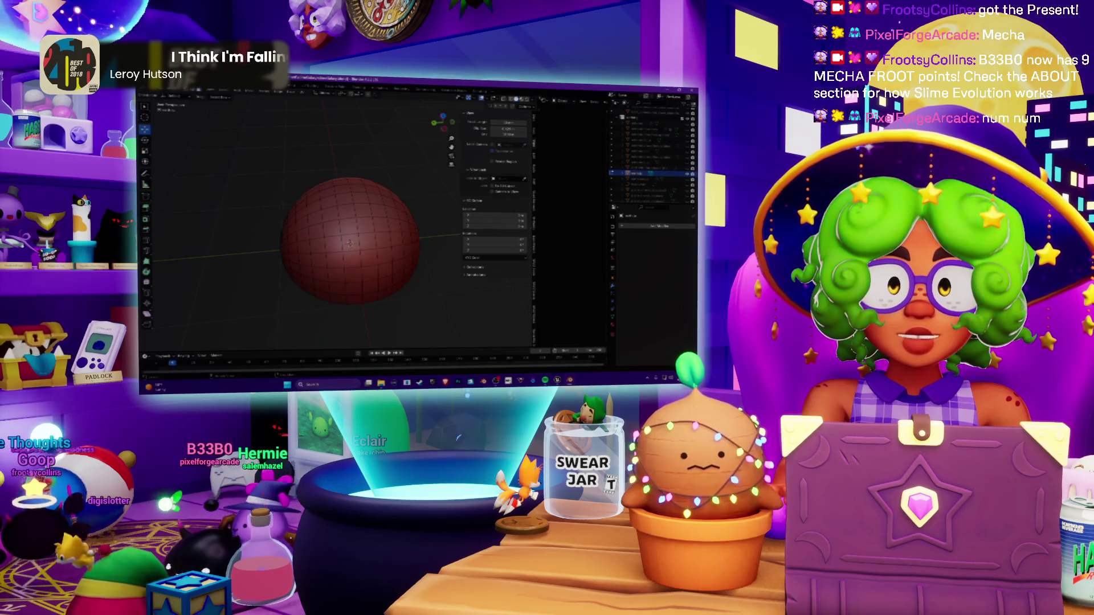
Step: Select every face of the sphere and resize the split between the 3D view and UV editor
right_click(358, 149)
left_click(347, 131)
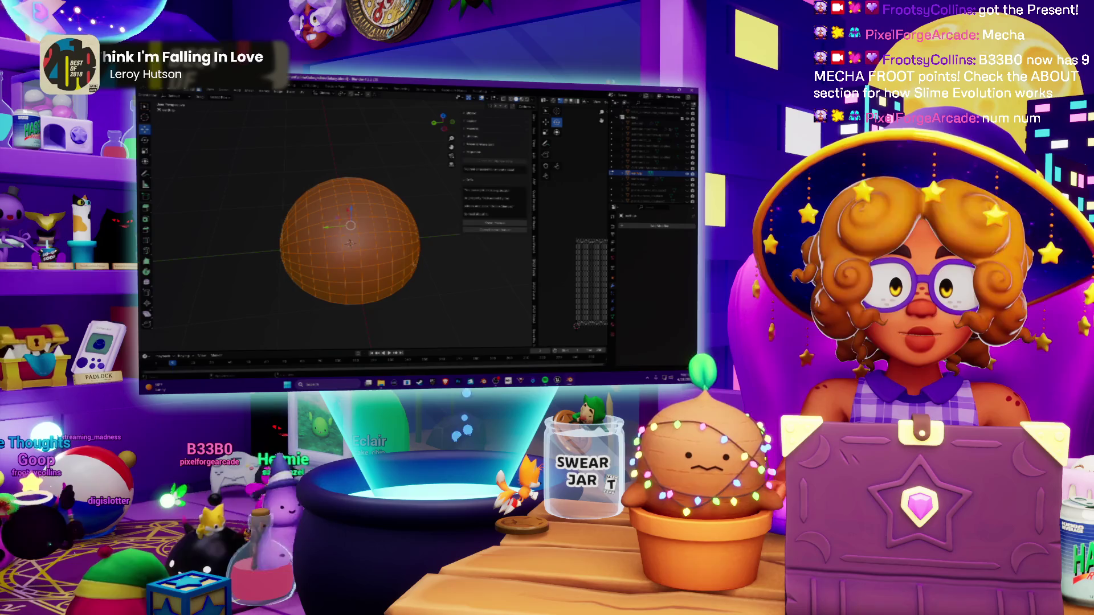
left_click_drag(535, 272, 394, 272)
scroll(481, 197, "down", 2)
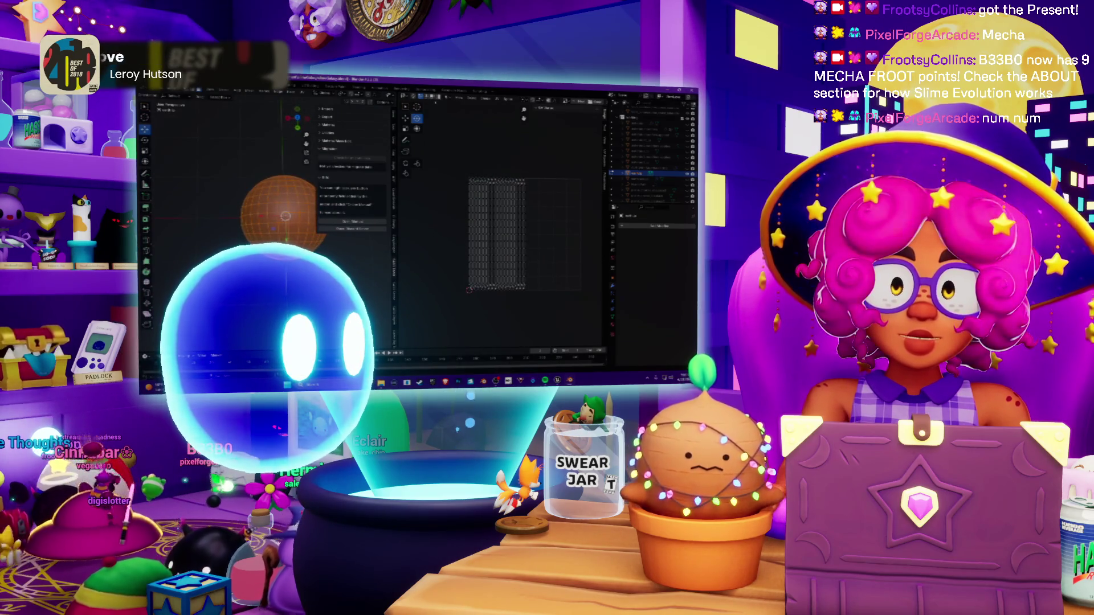
left_click_drag(394, 228, 496, 227)
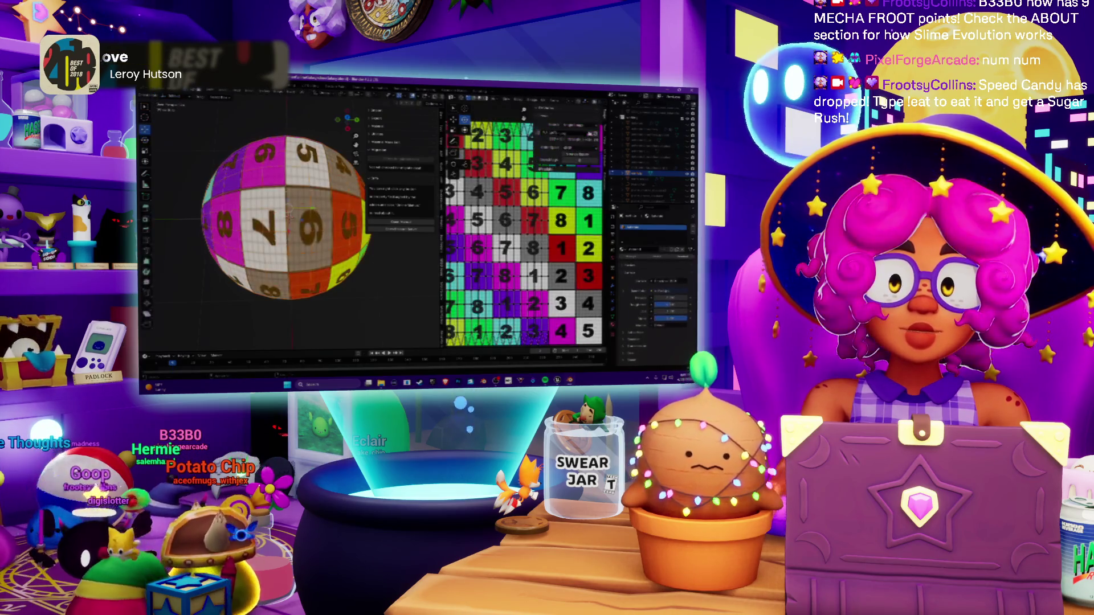
Step: Orbit below the grid-textured dome to inspect it, then undo so it shows plain white
scroll(560, 223, "down", 5)
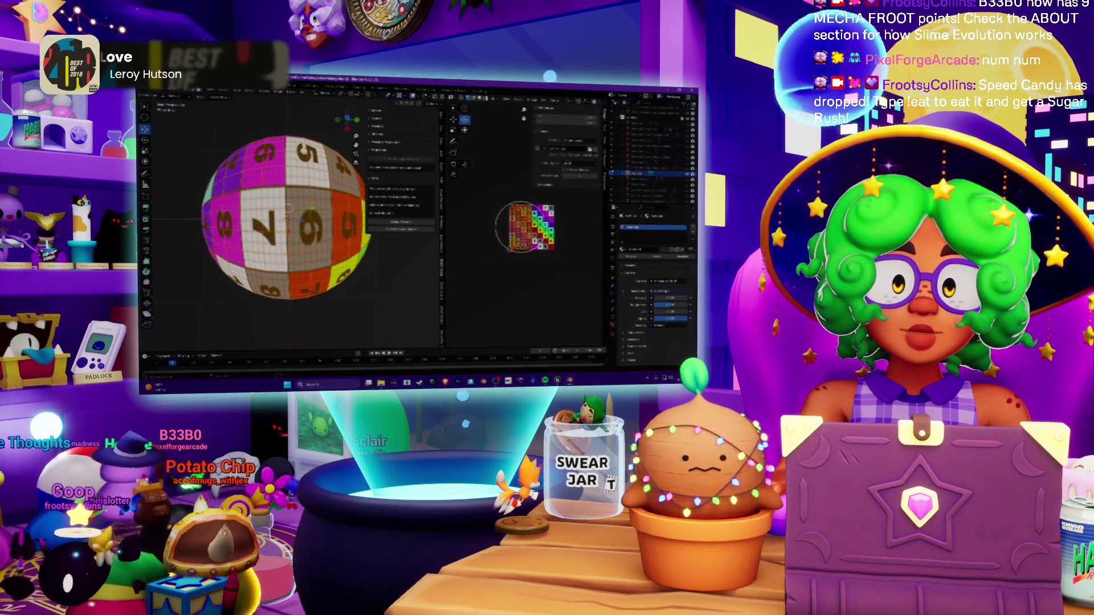
scroll(515, 228, "up", 2)
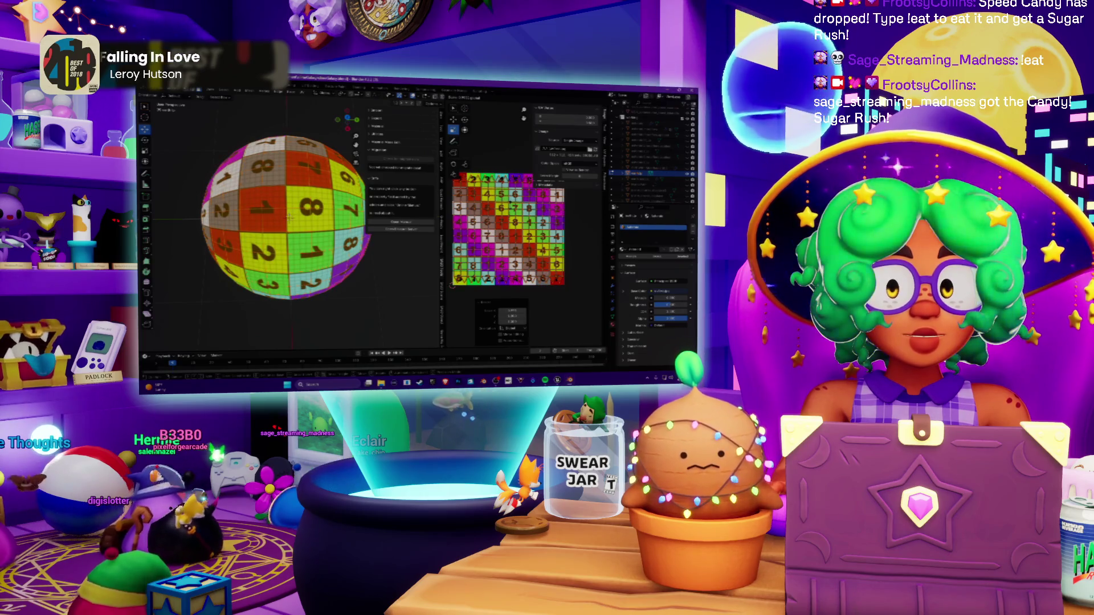
mouse_move(289, 217)
middle_mouse_down()
mouse_move(307, 188)
mouse_move(285, 189)
mouse_move(285, 209)
mouse_move(307, 193)
mouse_move(308, 146)
middle_mouse_up()
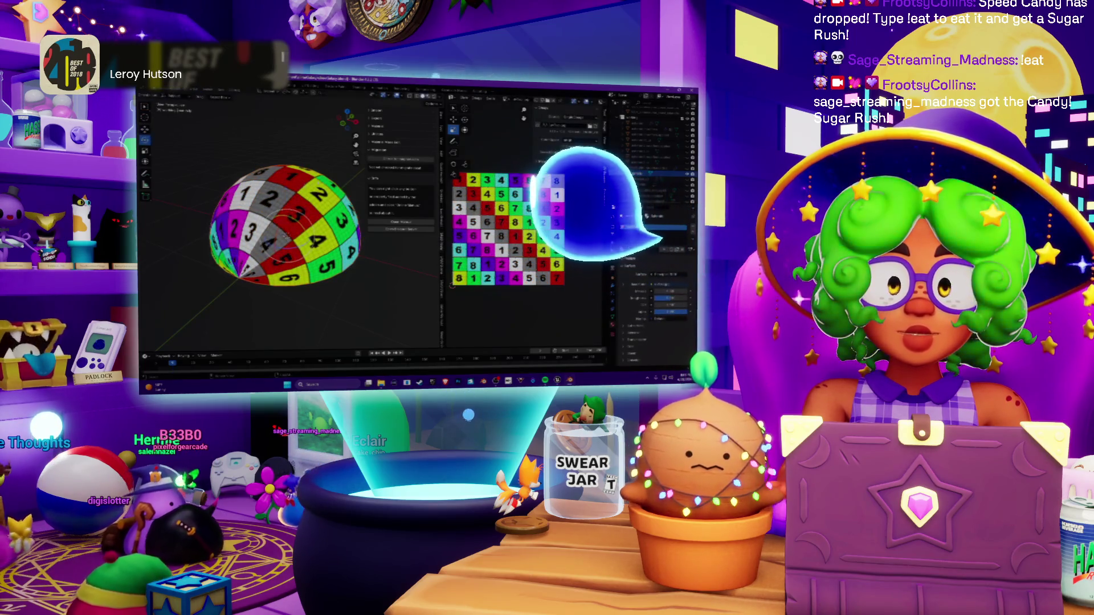
middle_click_drag(308, 146, 308, 136)
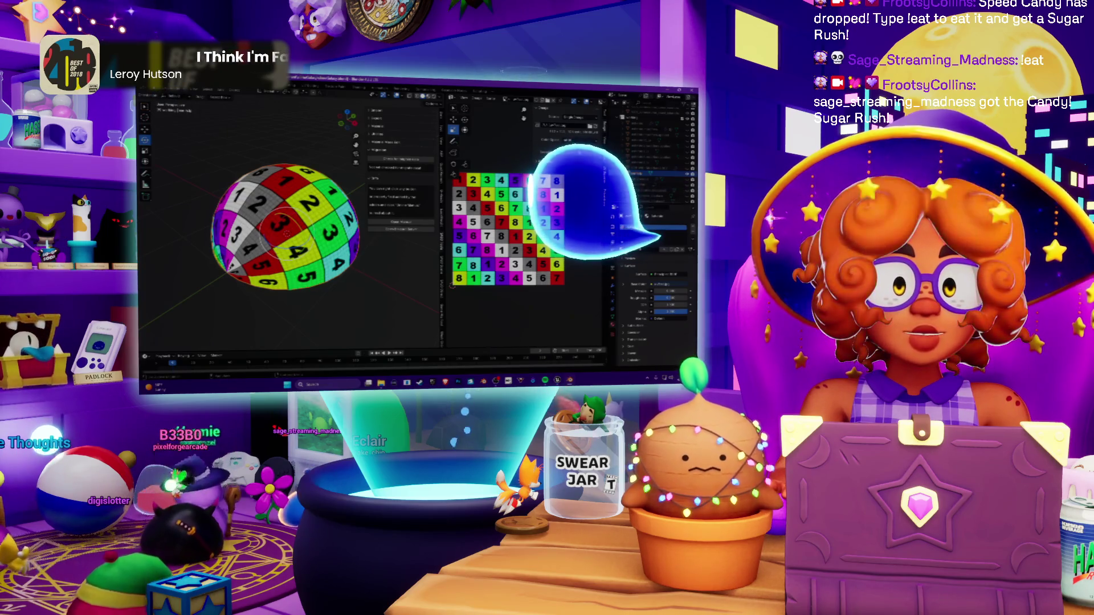
key("ctrl+z")
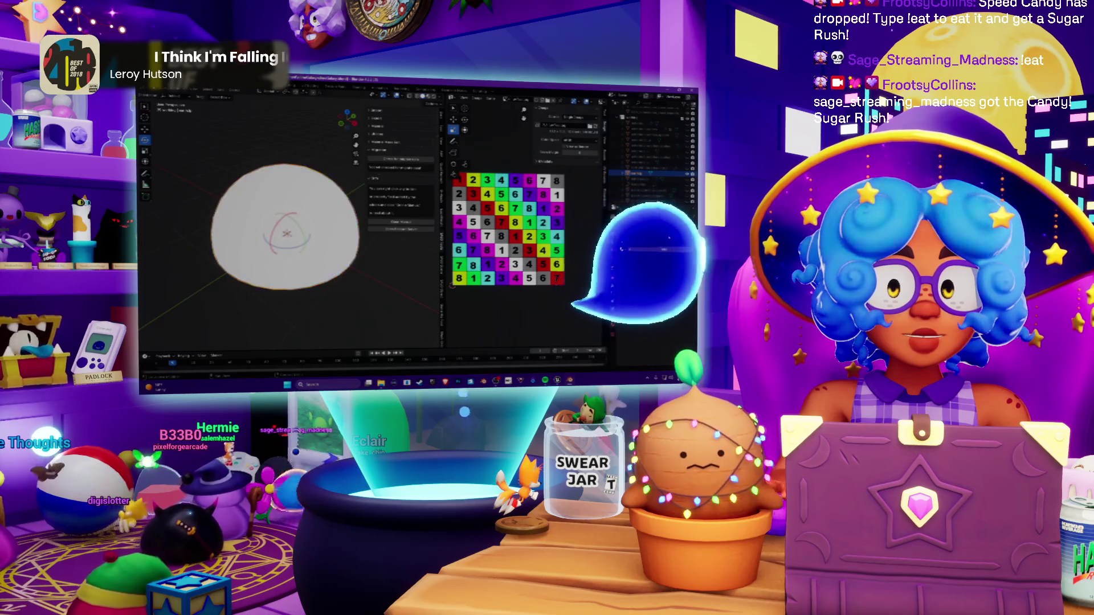
Step: Select the dome's material slot and turn the image editor into a widened Shader Editor
left_click(644, 249)
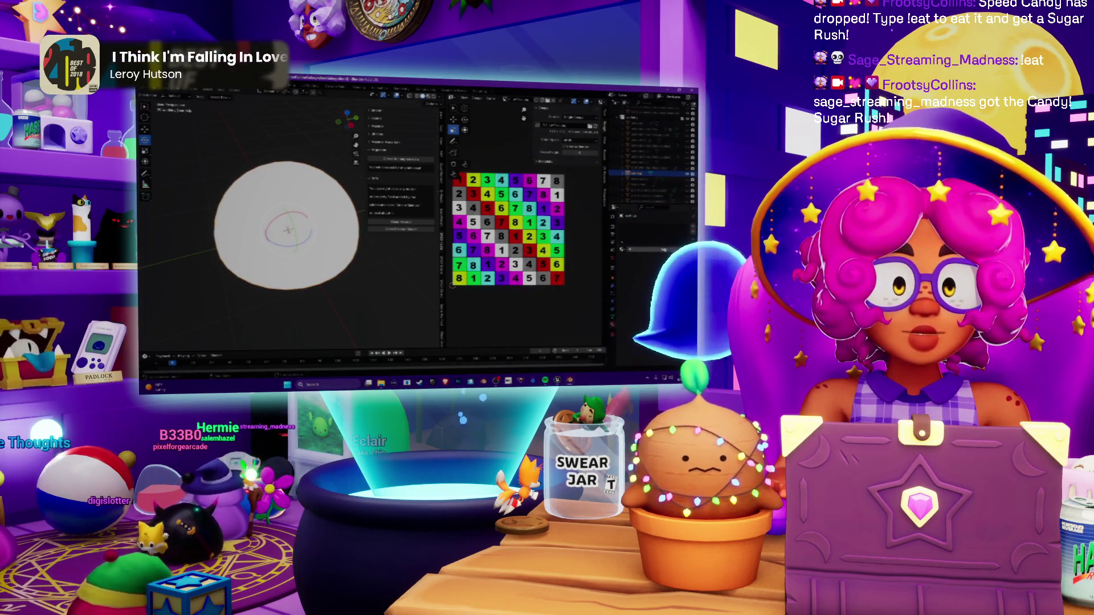
left_click(644, 249)
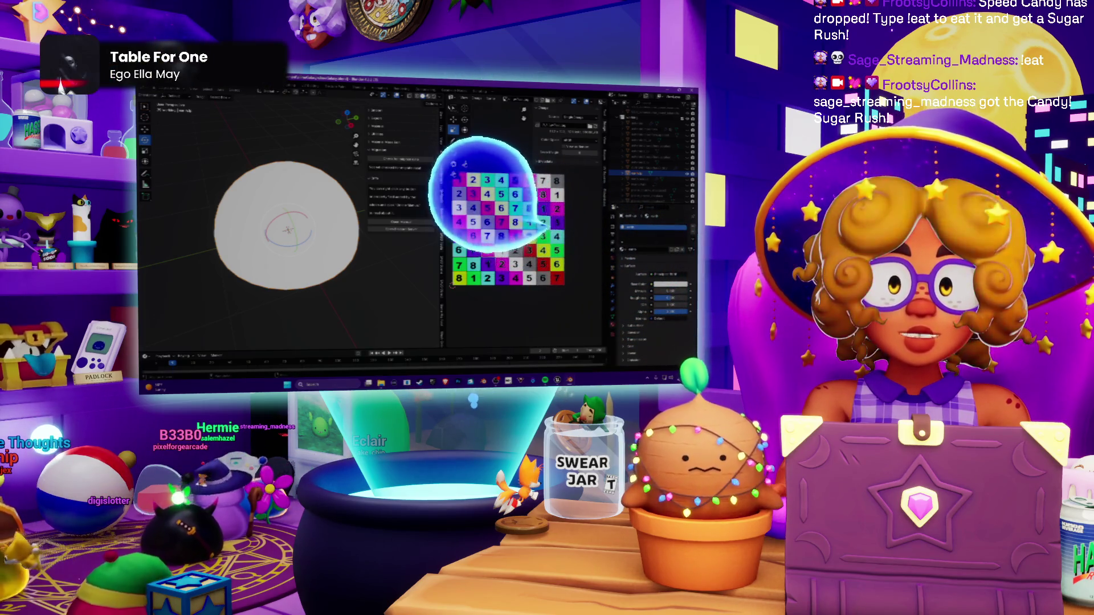
left_click(453, 98)
left_click(473, 152)
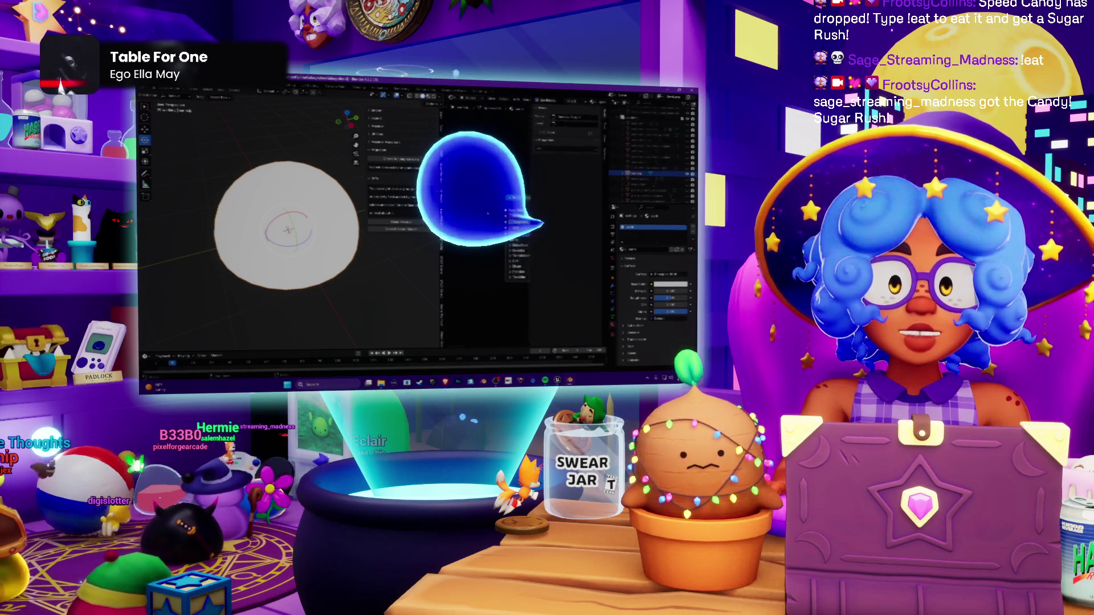
key("shift+a")
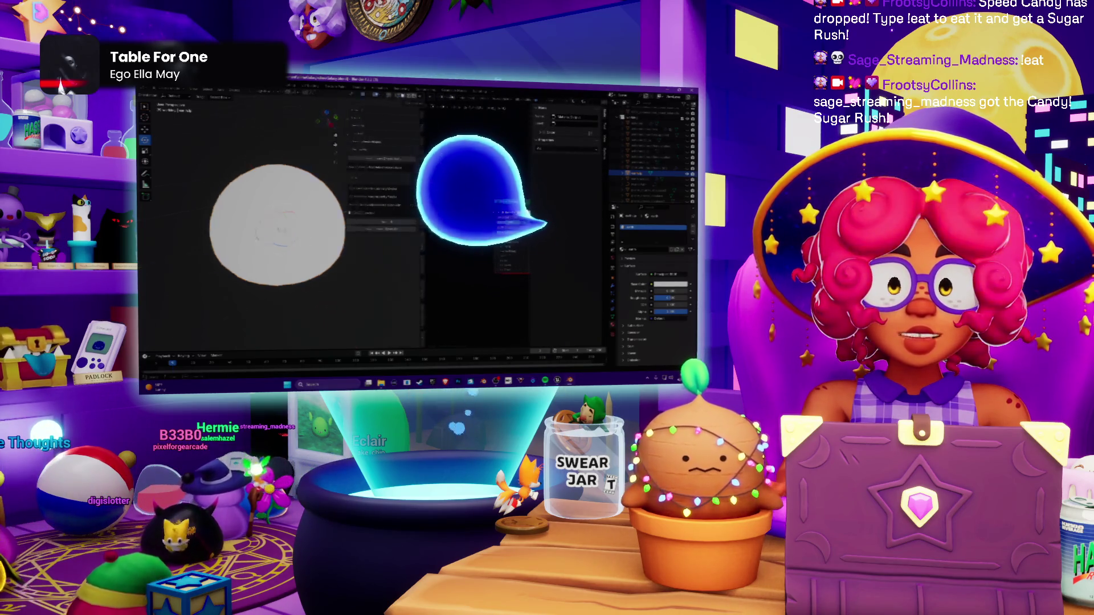
left_click_drag(442, 228, 344, 228)
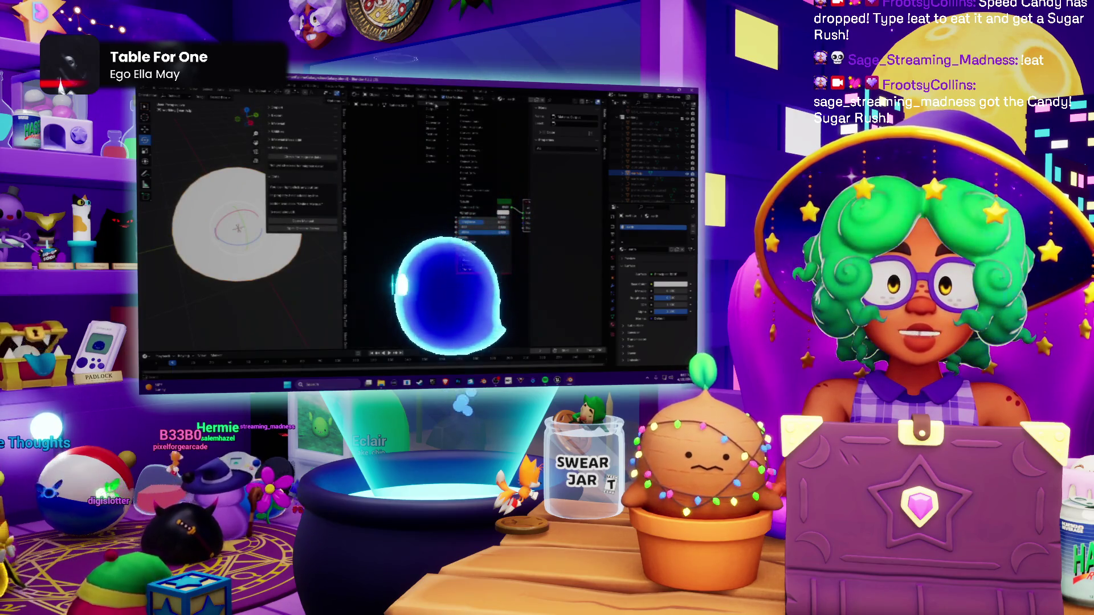
Step: Add an Image Texture node, link its Color to the Principled shader, and browse for an image
mouse_move(475, 171)
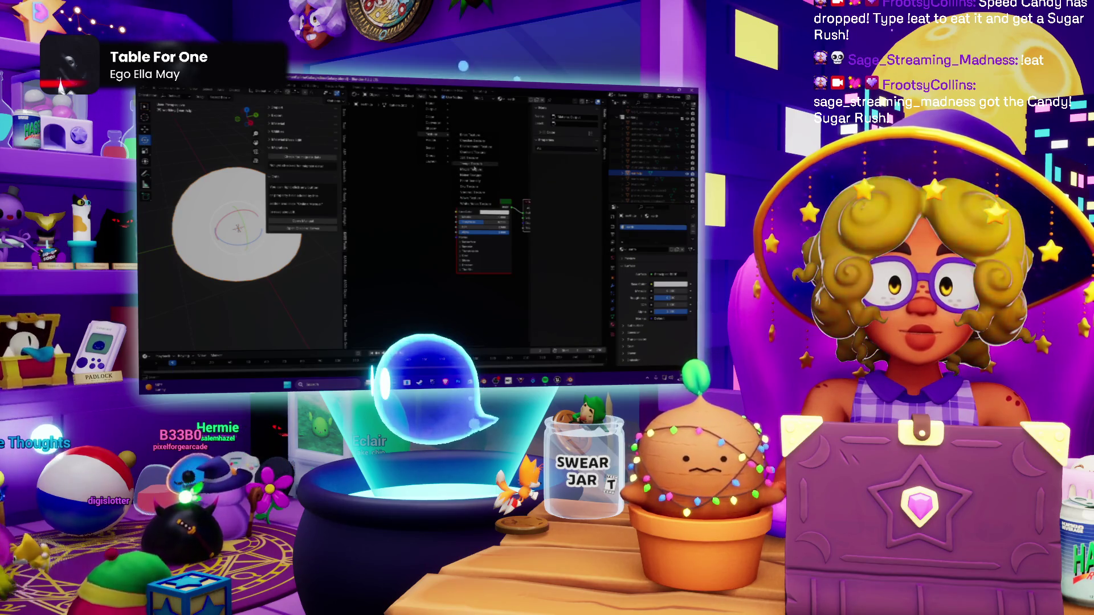
left_click(475, 165)
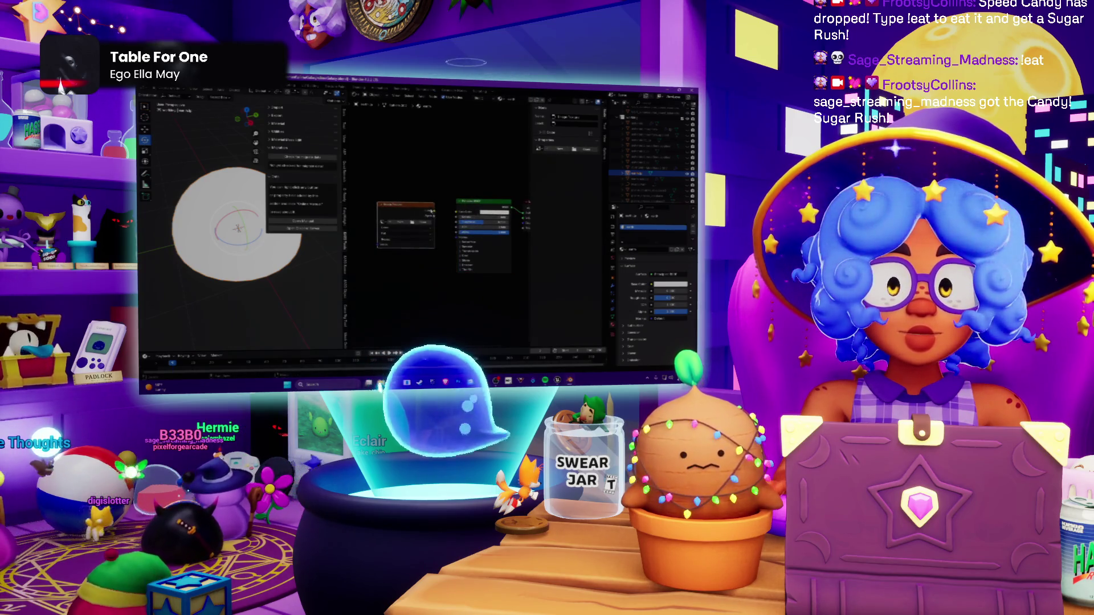
left_click_drag(433, 212, 458, 213)
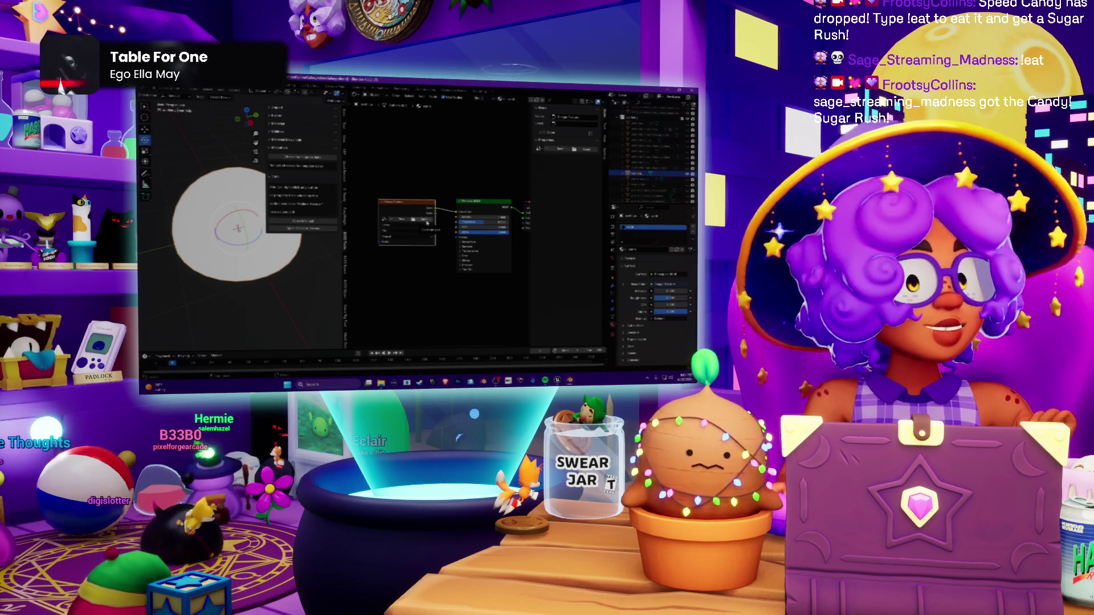
left_click(426, 220)
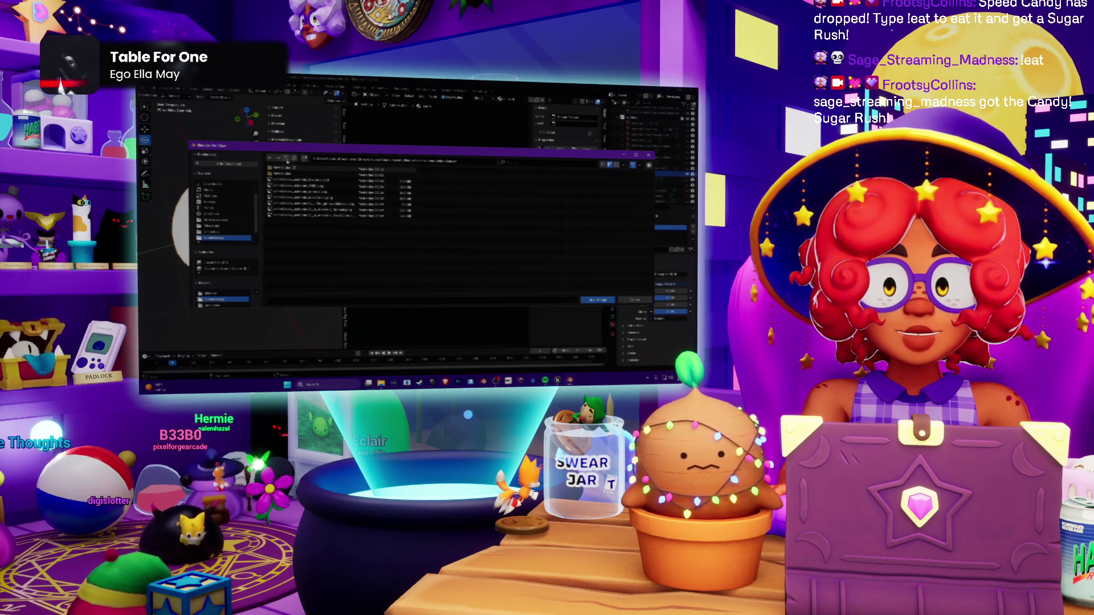
Step: Load the colour-grid image from the parent folder and orbit to inspect it on the sphere
left_click(287, 159)
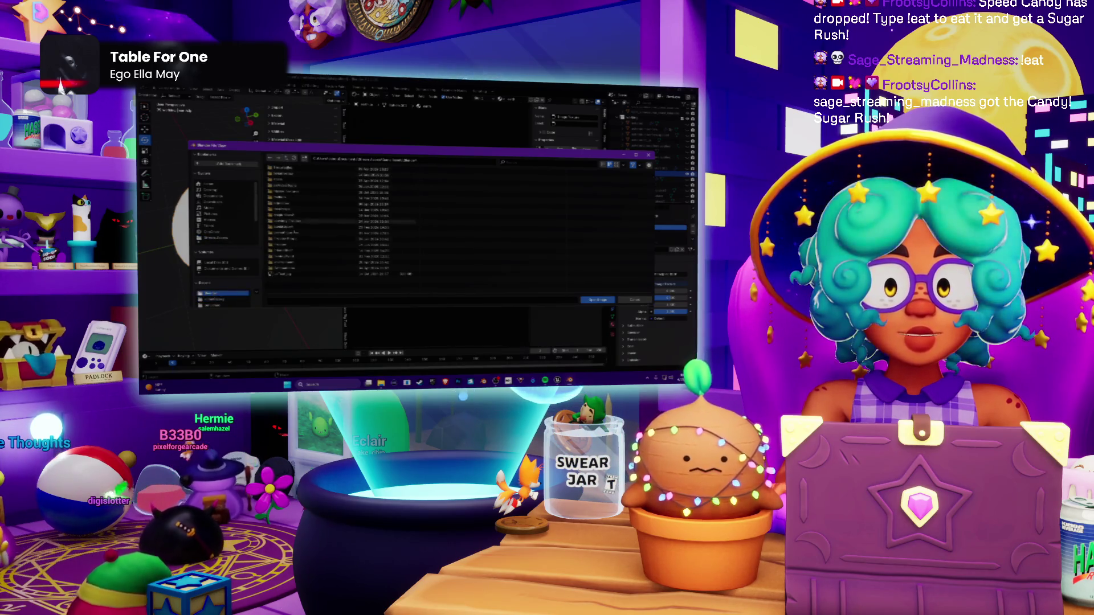
double_click(282, 275)
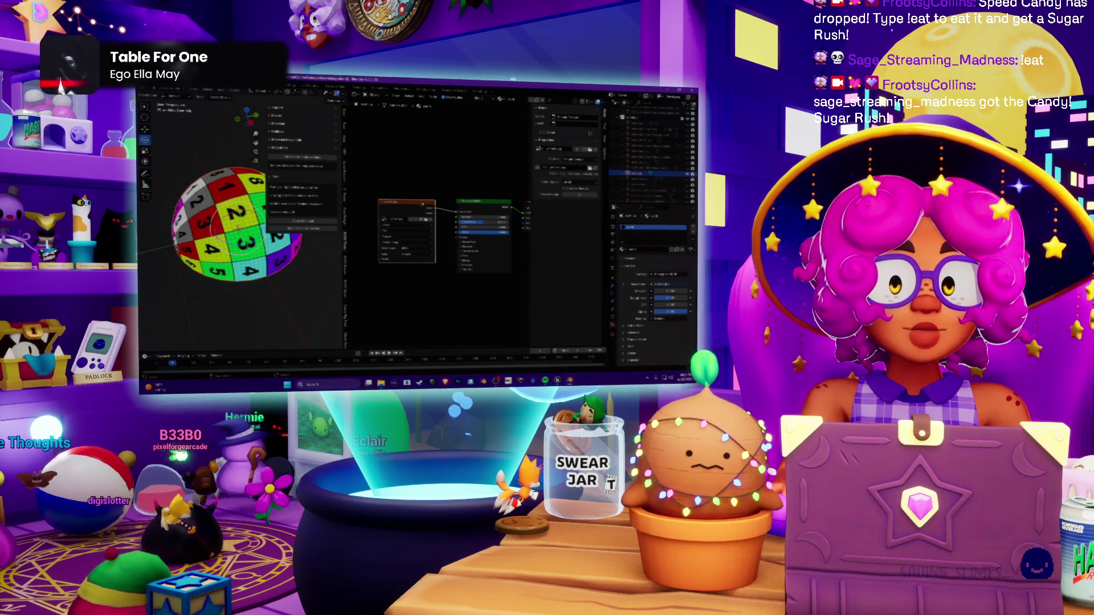
middle_click_drag(453, 183, 428, 181)
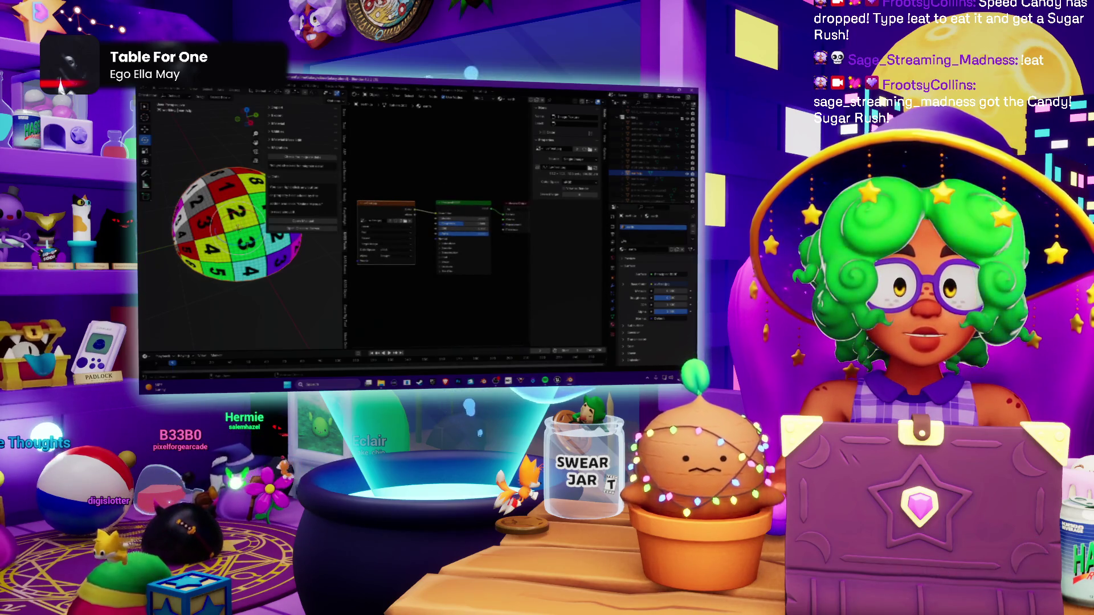
left_click_drag(346, 197, 489, 196)
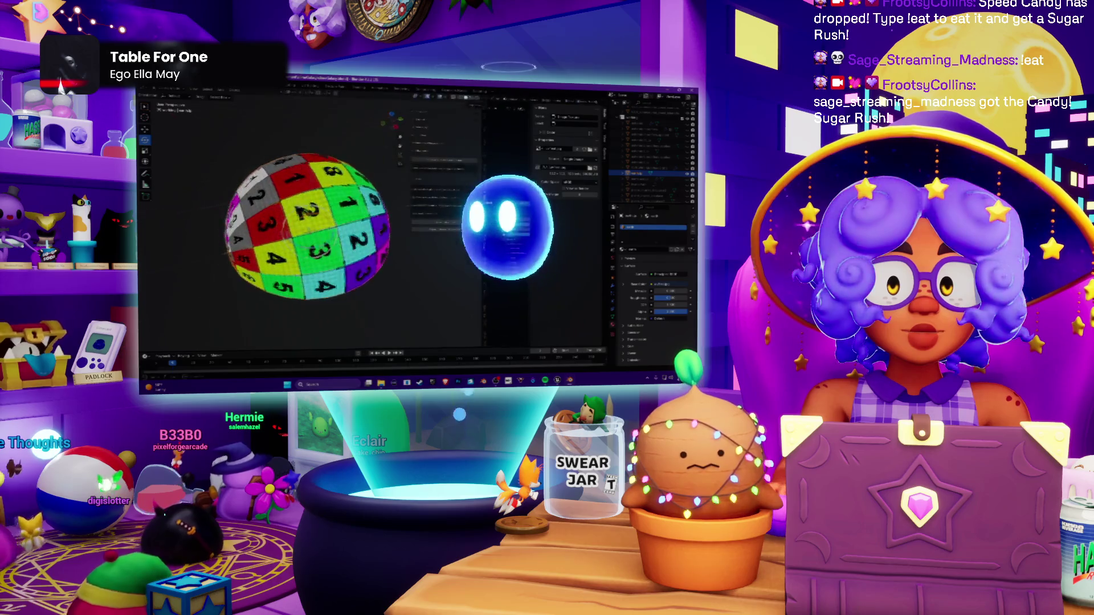
middle_click_drag(331, 183, 350, 190)
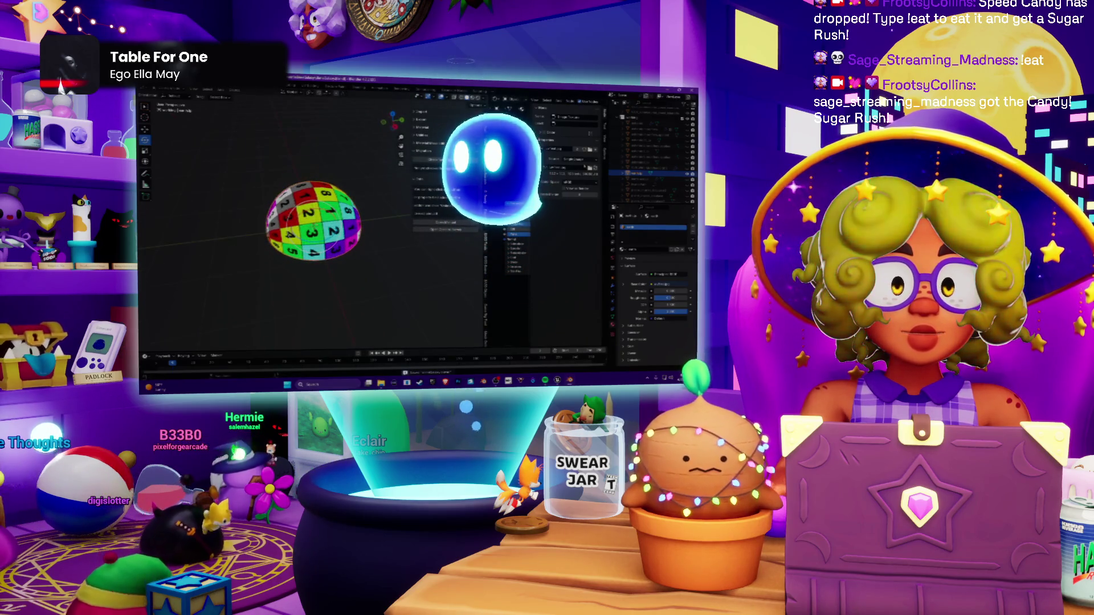
Step: Open the import/export file browser from the File menu and pick a file in the folder
left_click(157, 96)
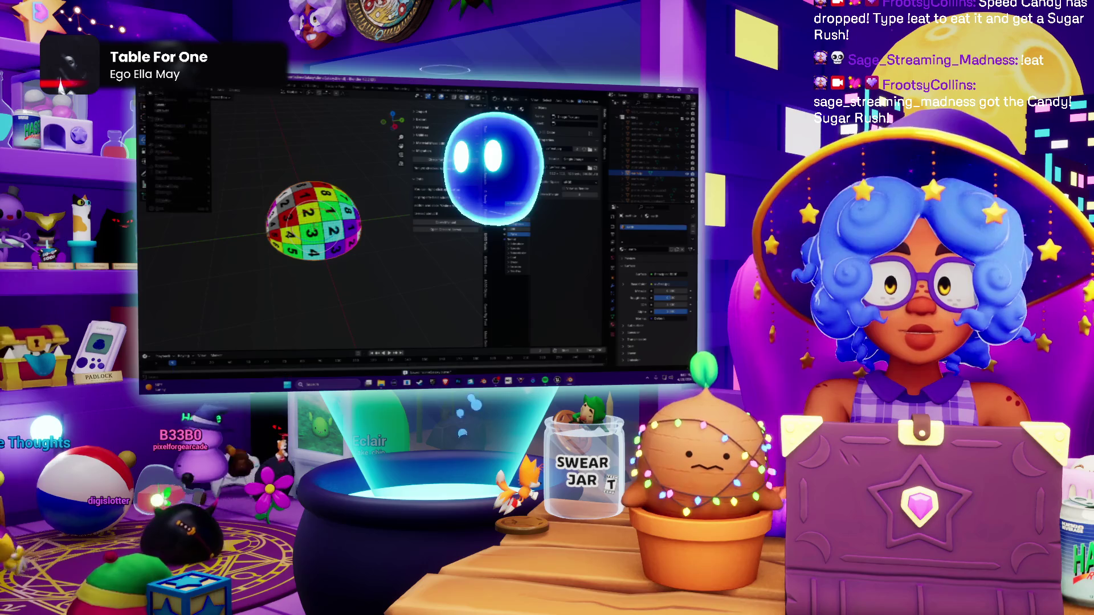
mouse_move(171, 171)
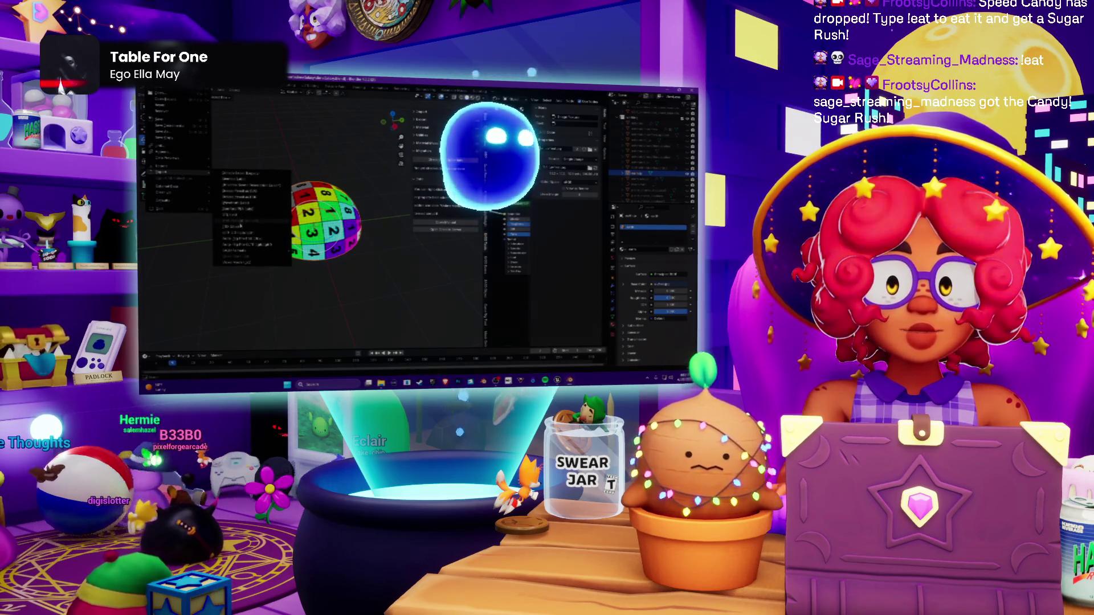
left_click(242, 226)
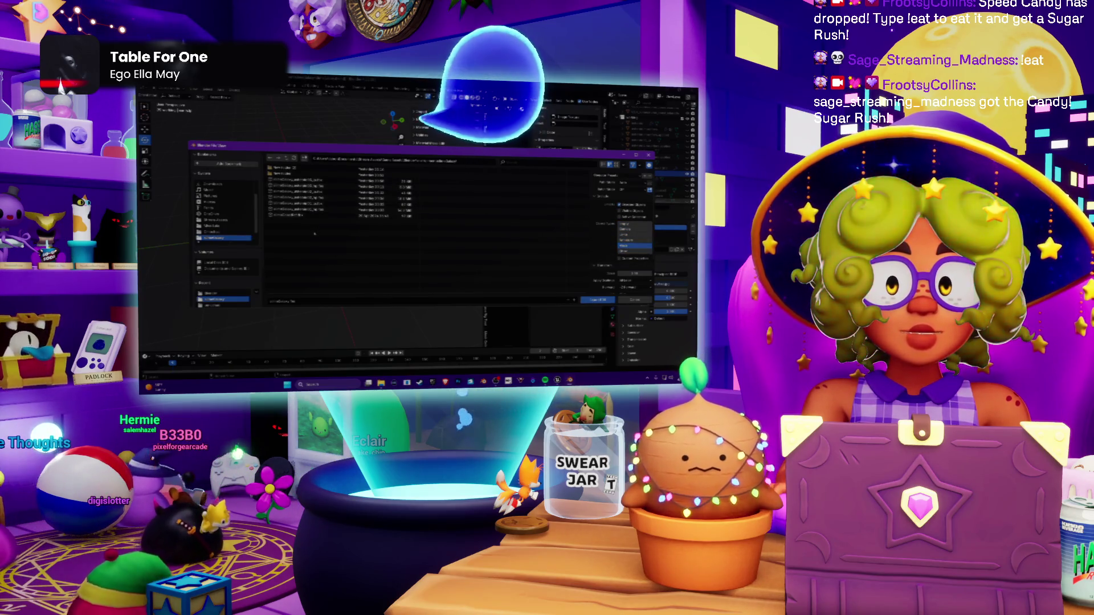
left_click(282, 210)
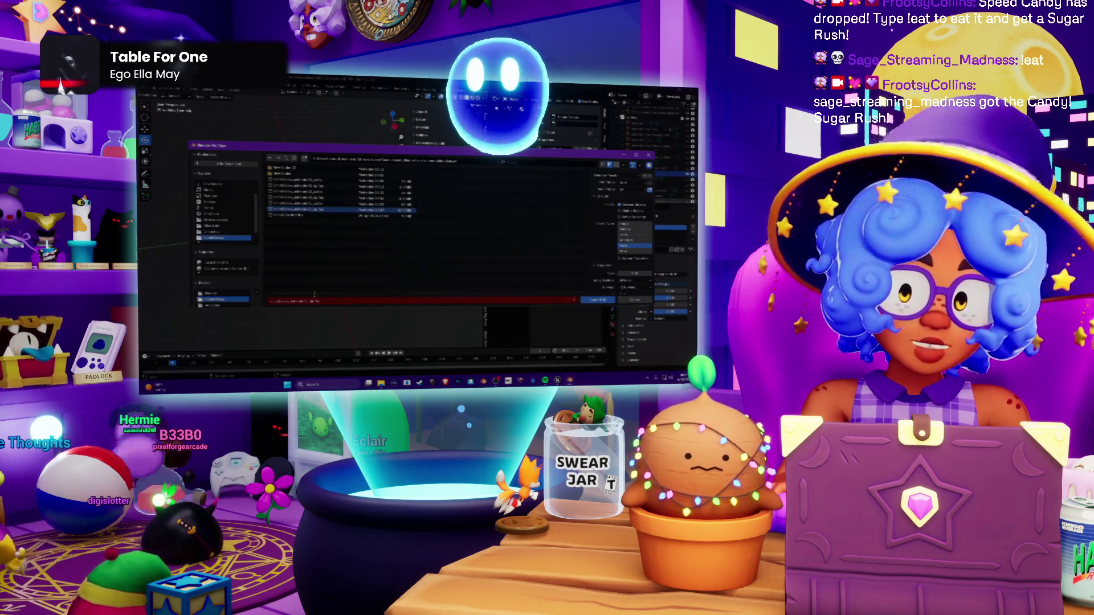
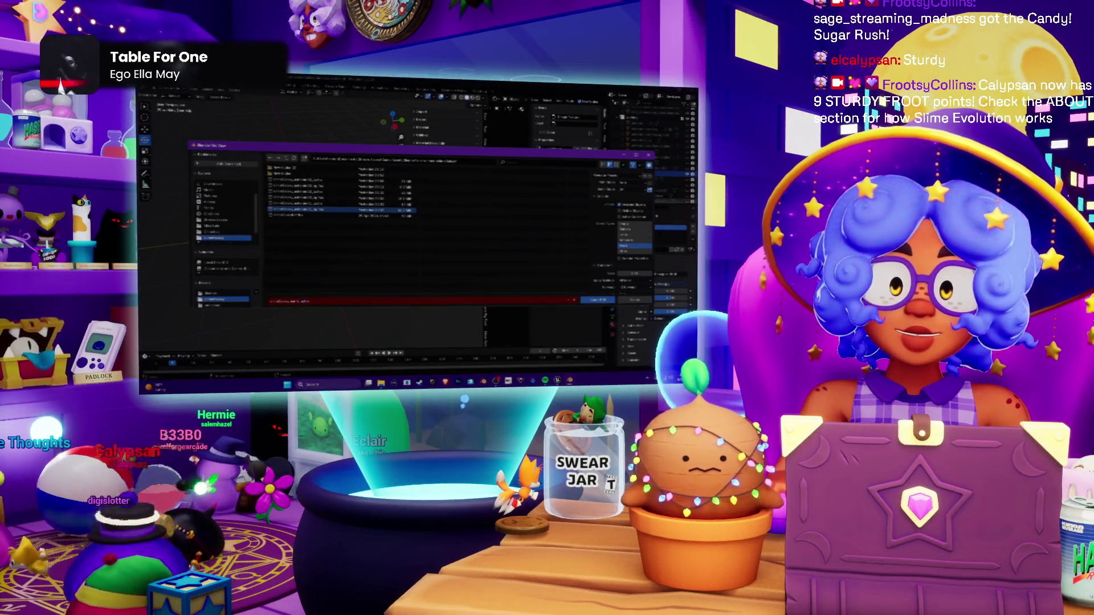
Step: Load the numbered grid-textured dome, enter Edit Mode, and turn the widened node editor into a UV Editor
left_click(597, 301)
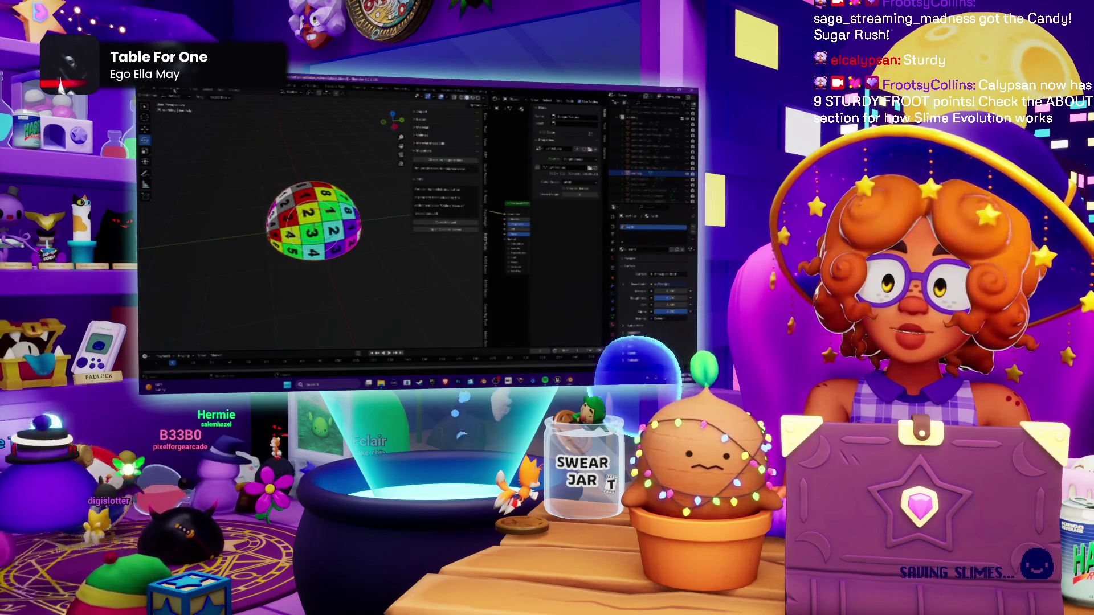
key("Tab")
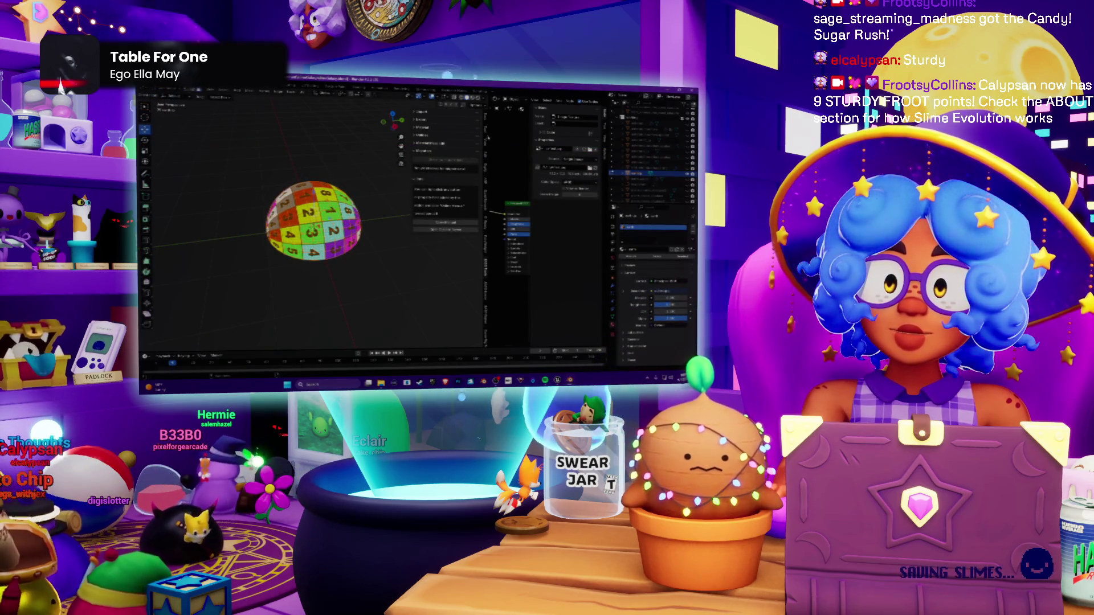
left_click_drag(487, 228, 394, 228)
left_click(404, 98)
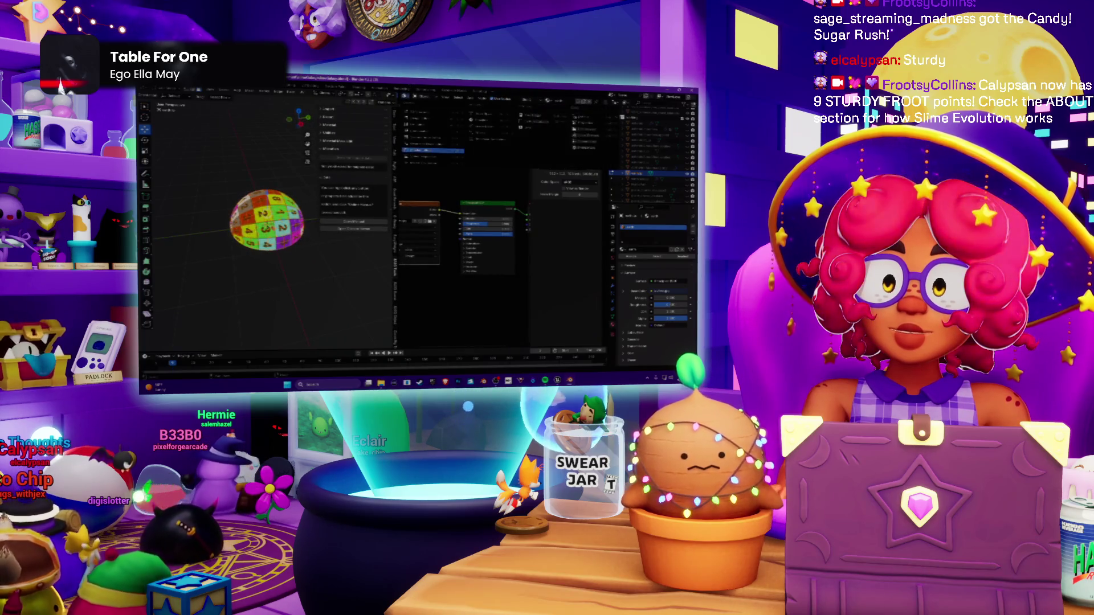
left_click(417, 127)
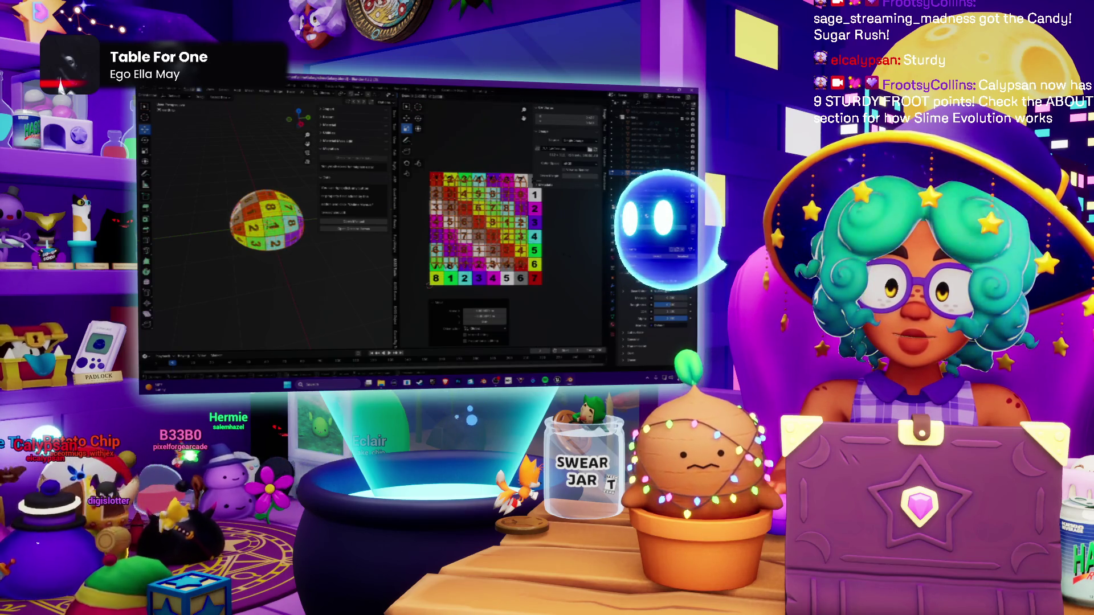
scroll(505, 224, "up", 3)
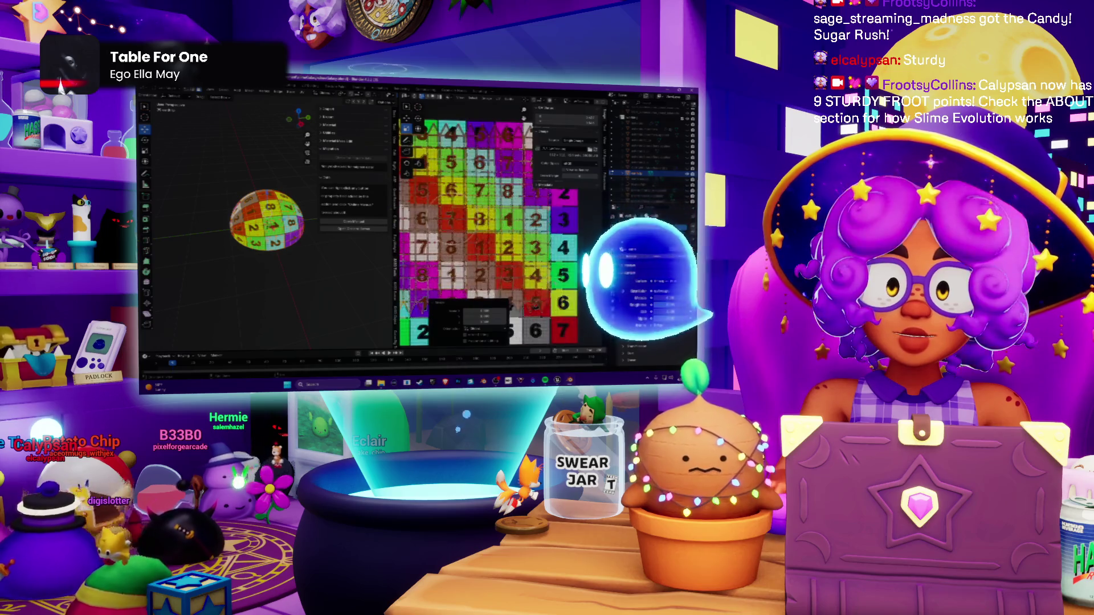
scroll(468, 222, "down", 2)
scroll(262, 223, "up", 3)
middle_click_drag(262, 222, 285, 219)
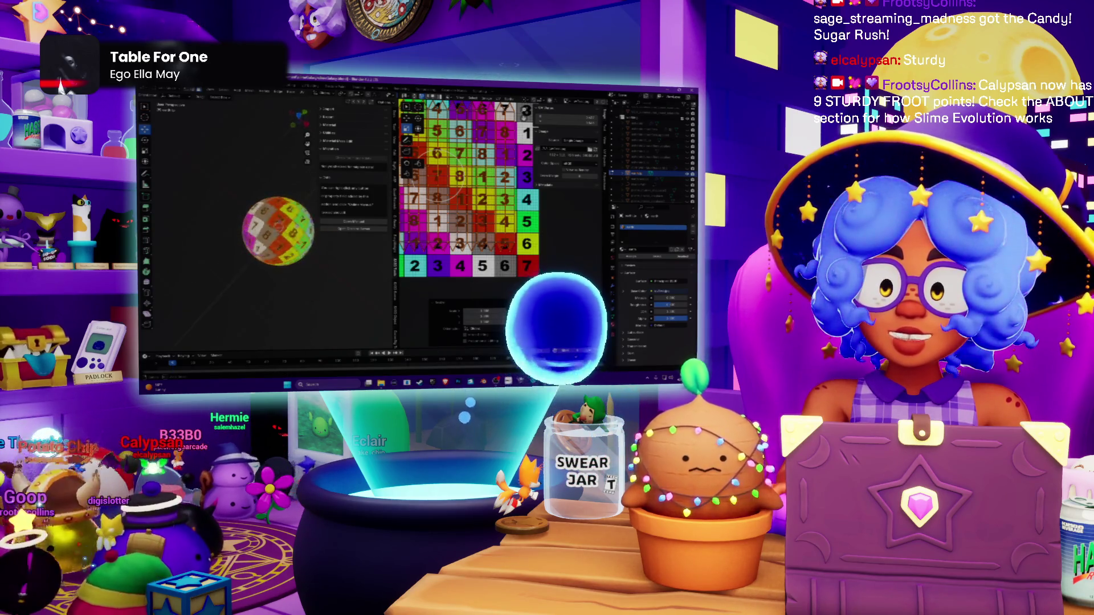
scroll(501, 194, "up", 3)
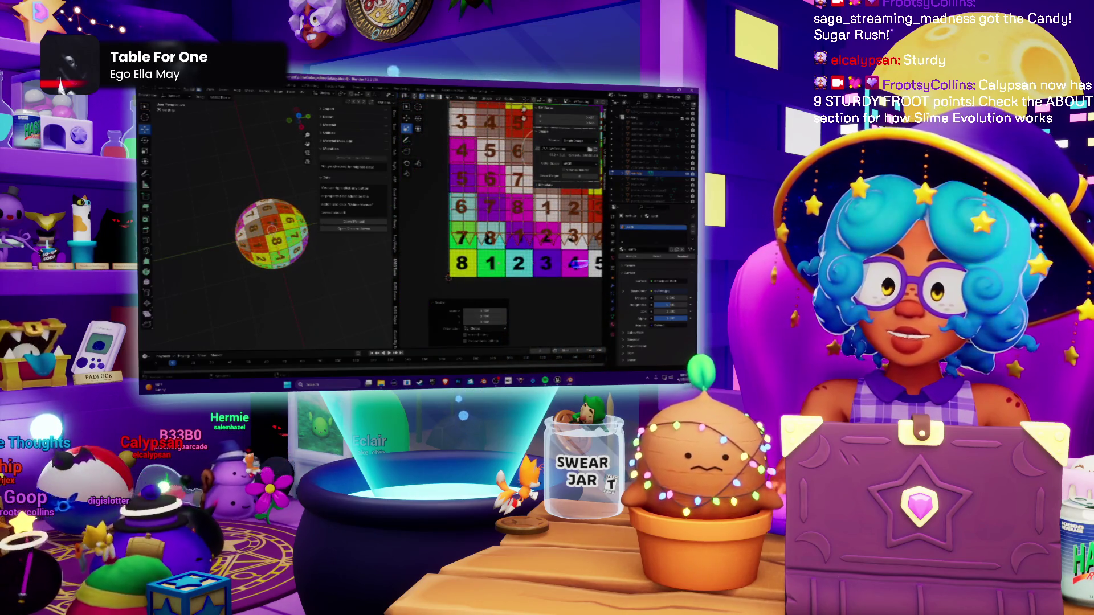
scroll(512, 240, "down", 3)
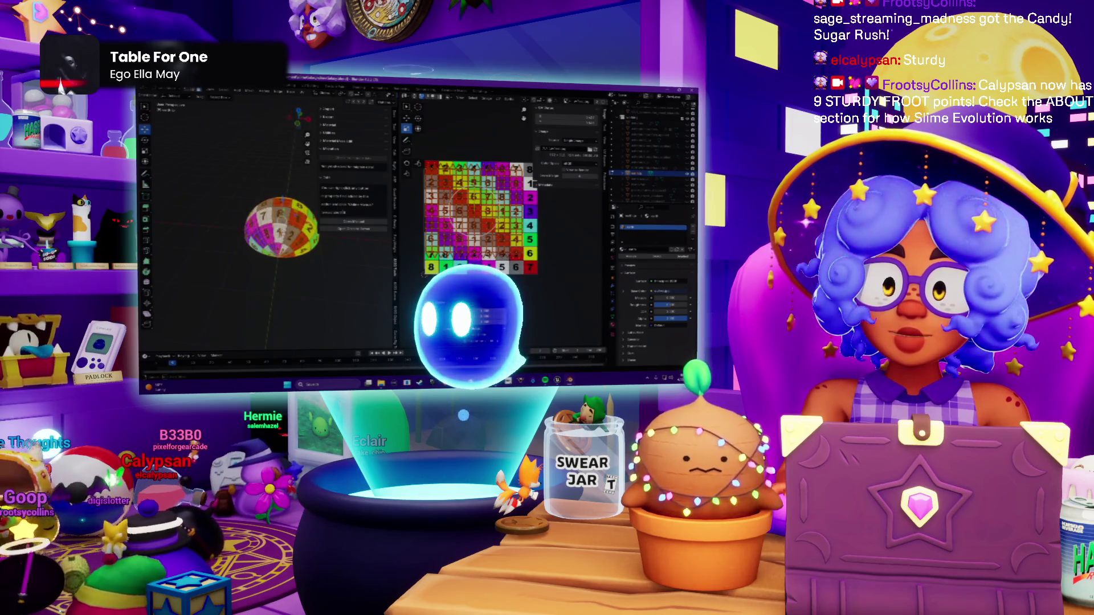
scroll(282, 228, "up", 5)
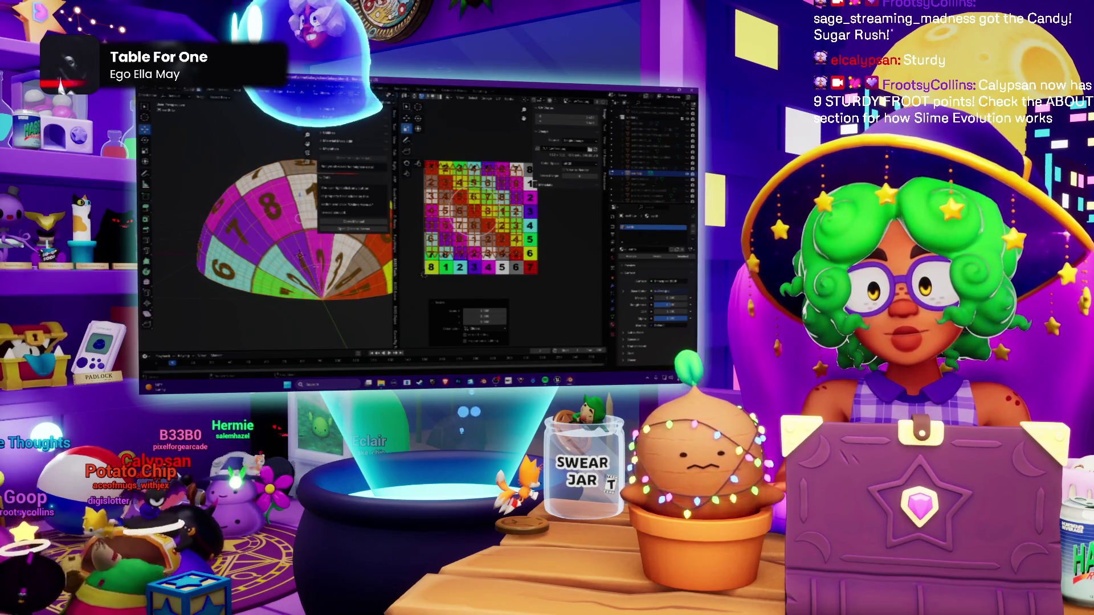
middle_click_drag(320, 262, 274, 234)
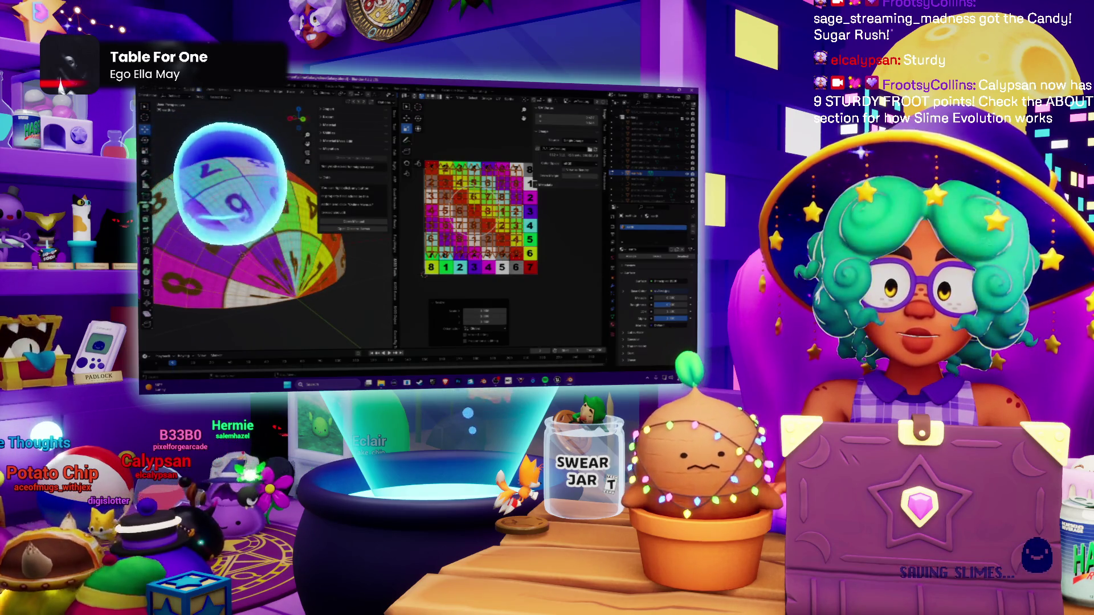
mouse_move(275, 233)
middle_mouse_down()
mouse_move(267, 251)
mouse_move(361, 276)
middle_mouse_up()
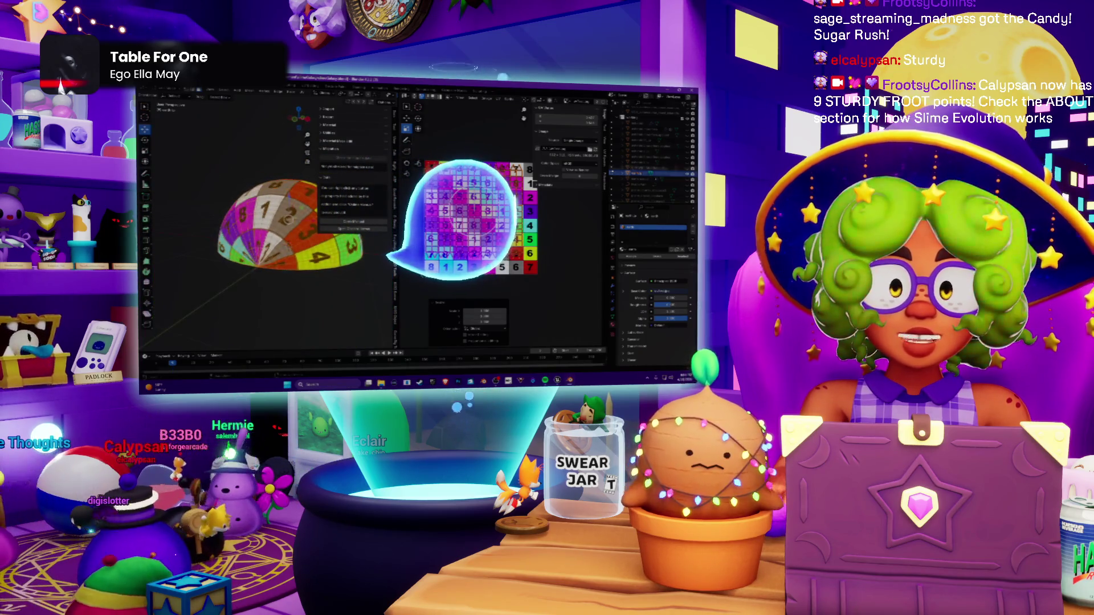
middle_click_drag(285, 240, 308, 245)
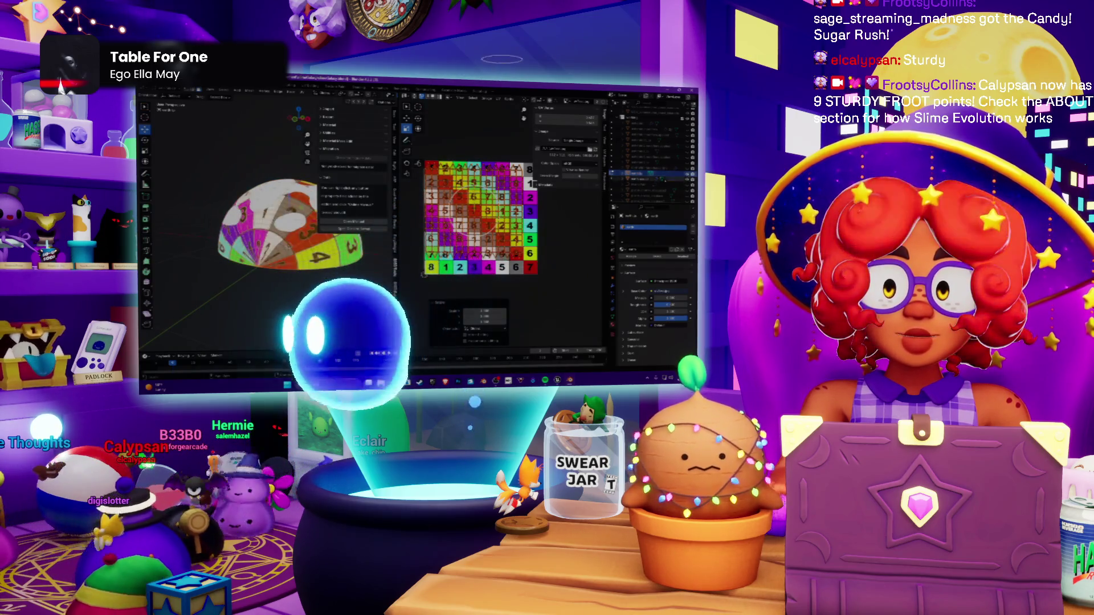
mouse_move(267, 244)
middle_mouse_down()
mouse_move(231, 251)
mouse_move(254, 249)
middle_mouse_up()
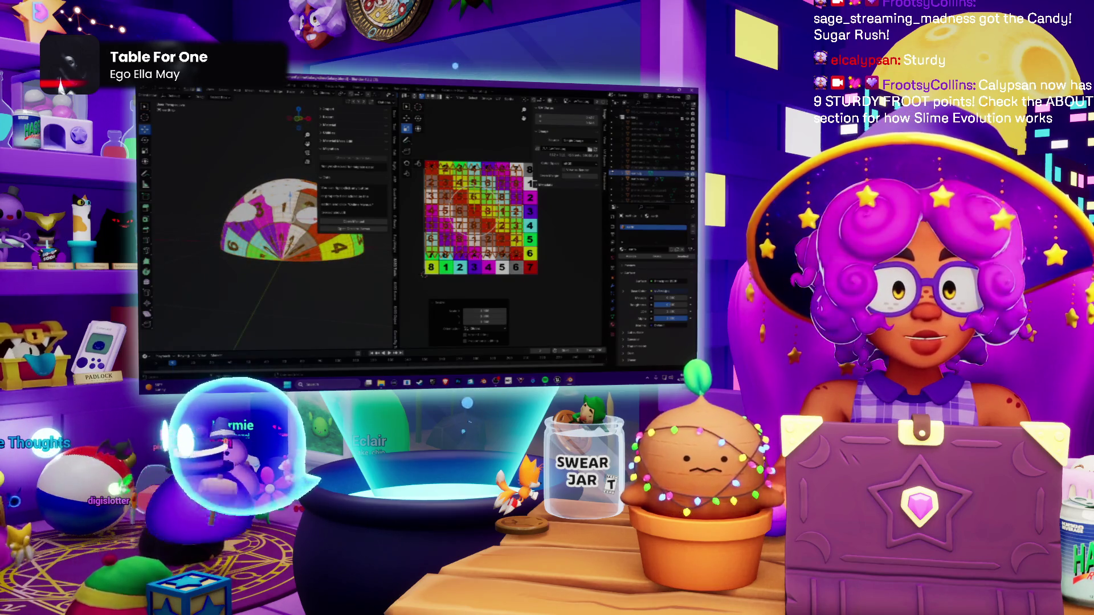
Step: Inspect the dome's underside in solid shading with a wider 3D view, then restore the grid texture
key("z")
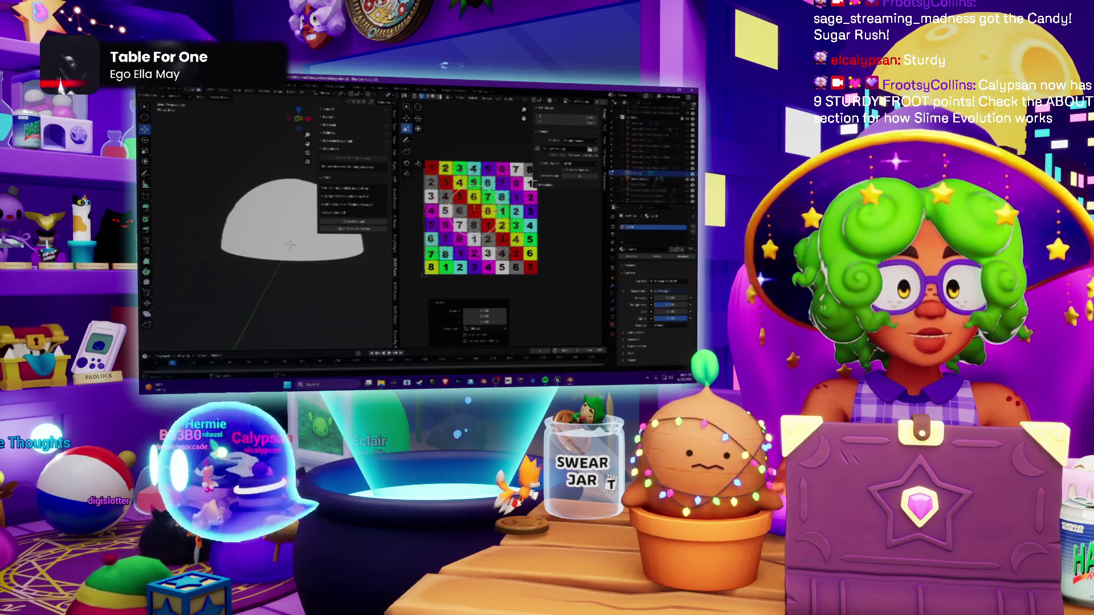
middle_click_drag(285, 245, 285, 253)
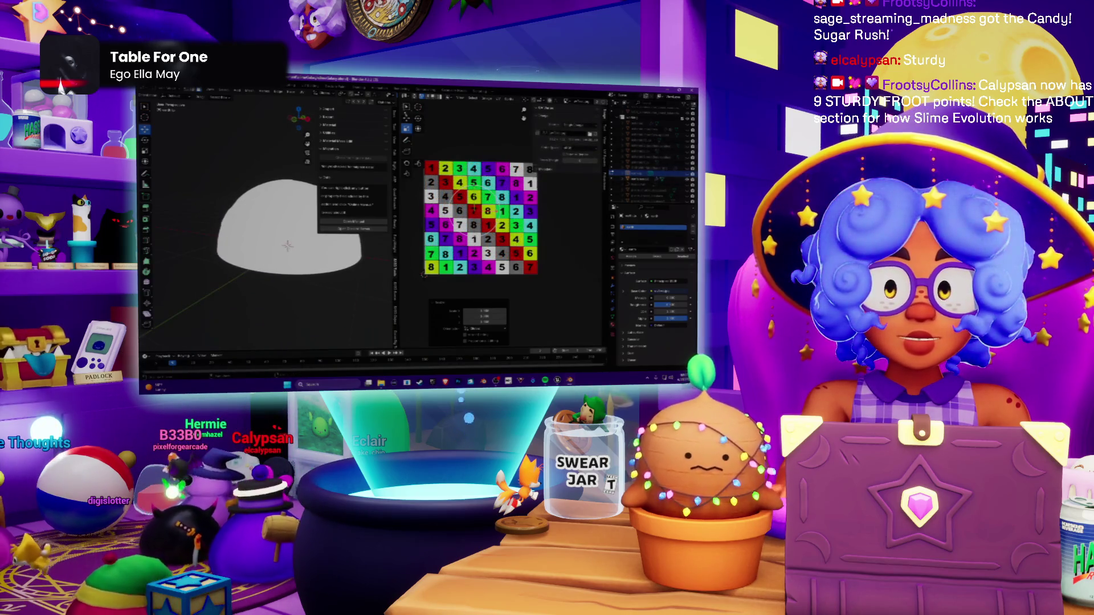
left_click_drag(397, 256, 520, 256)
middle_click_drag(313, 245, 313, 262)
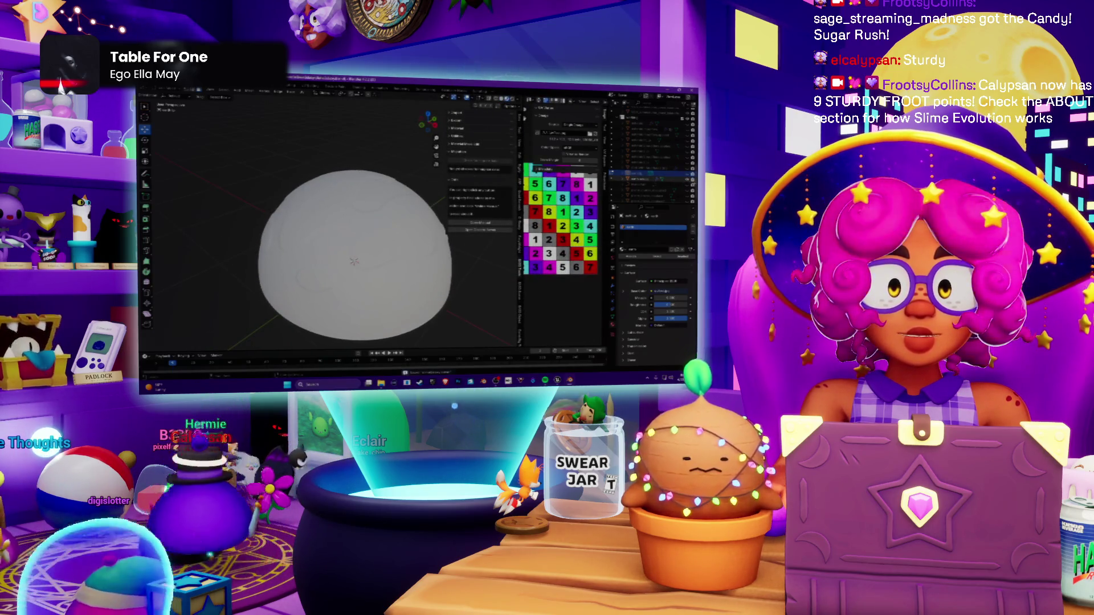
key("z")
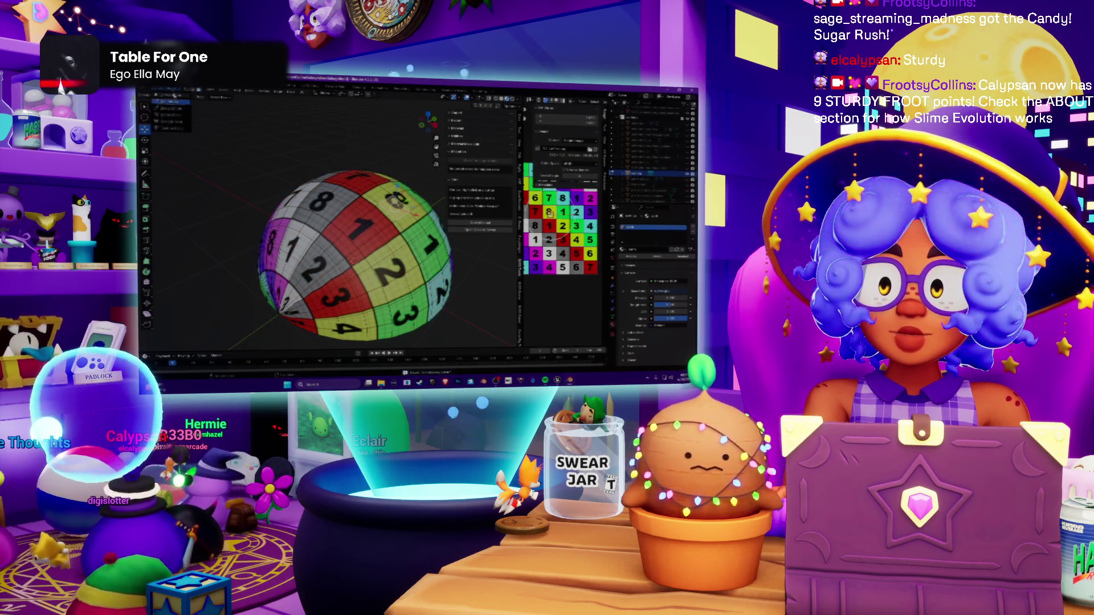
Step: Return the dome to Object Mode and bring up File > Export
key("Tab")
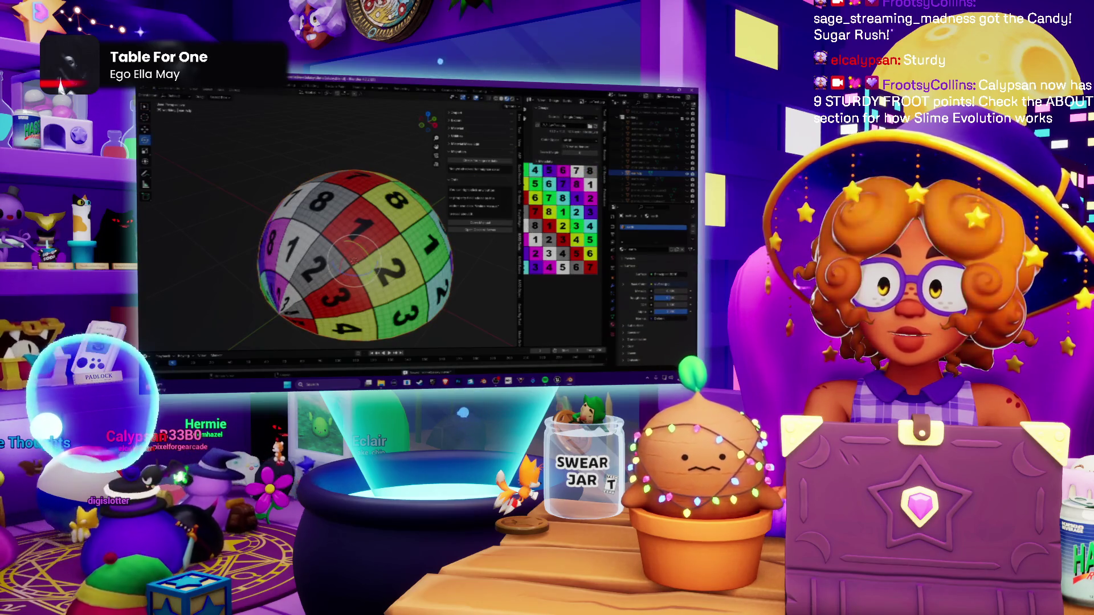
left_click(149, 91)
mouse_move(188, 172)
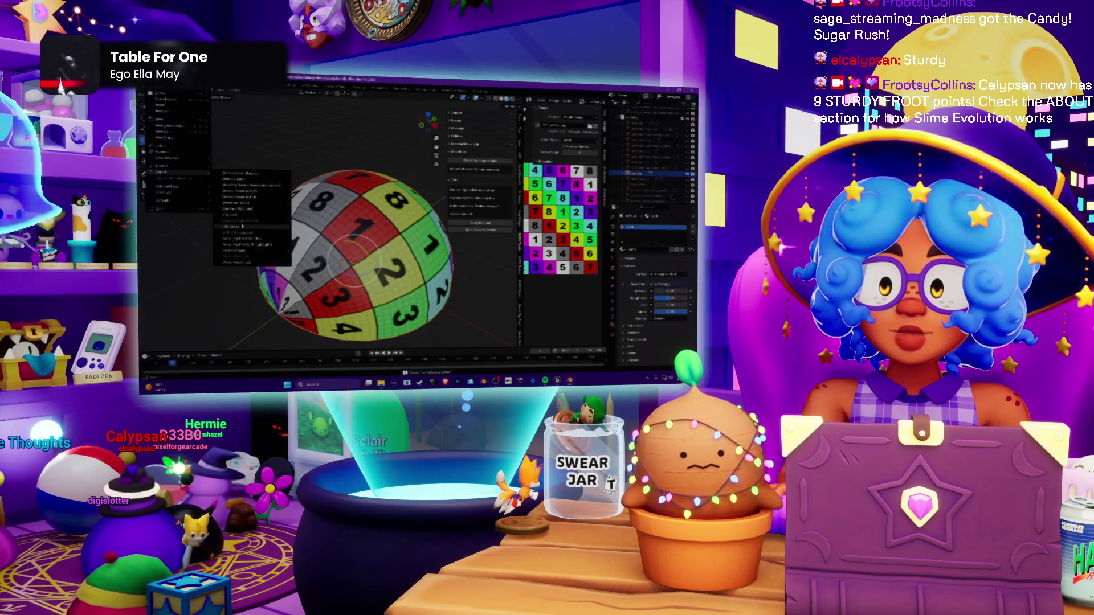
left_click(242, 227)
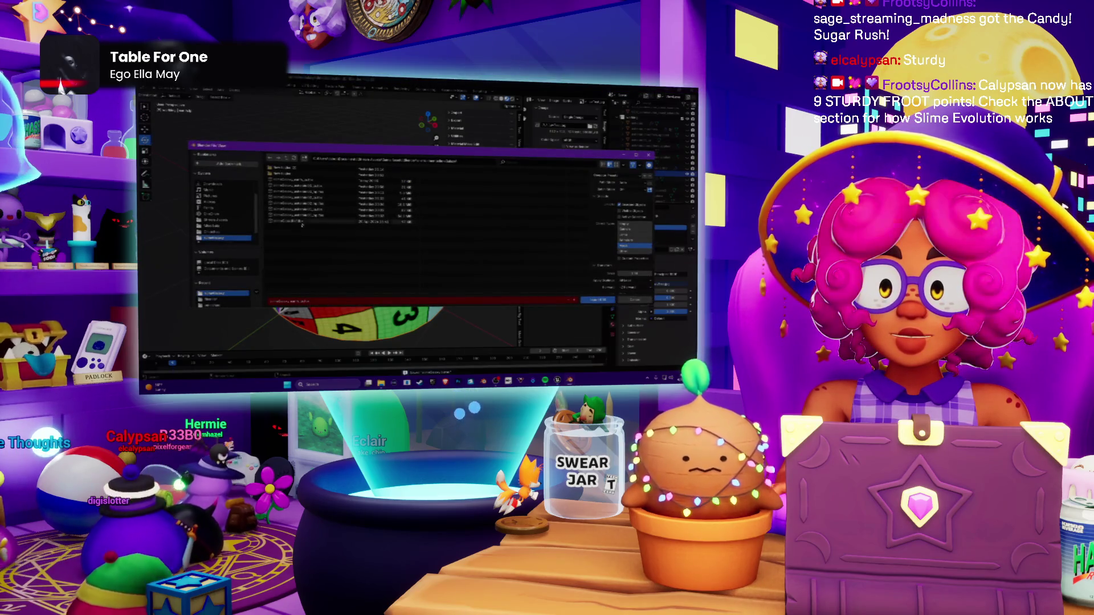
Step: Confirm exporting the dome and switch the viewport to solid shading
left_click(598, 300)
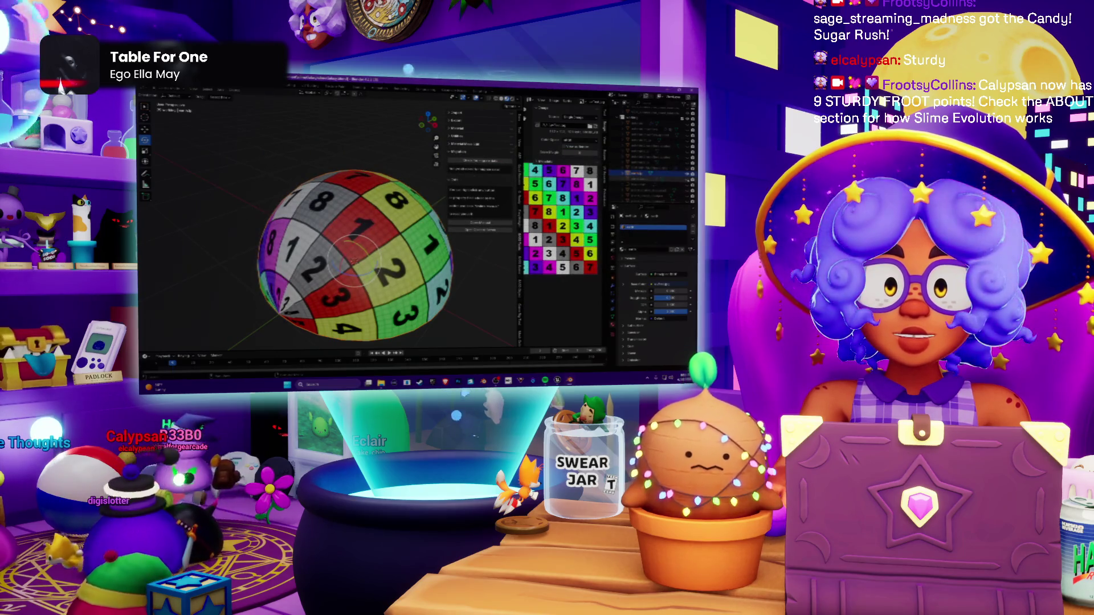
key("ctrl+Tab")
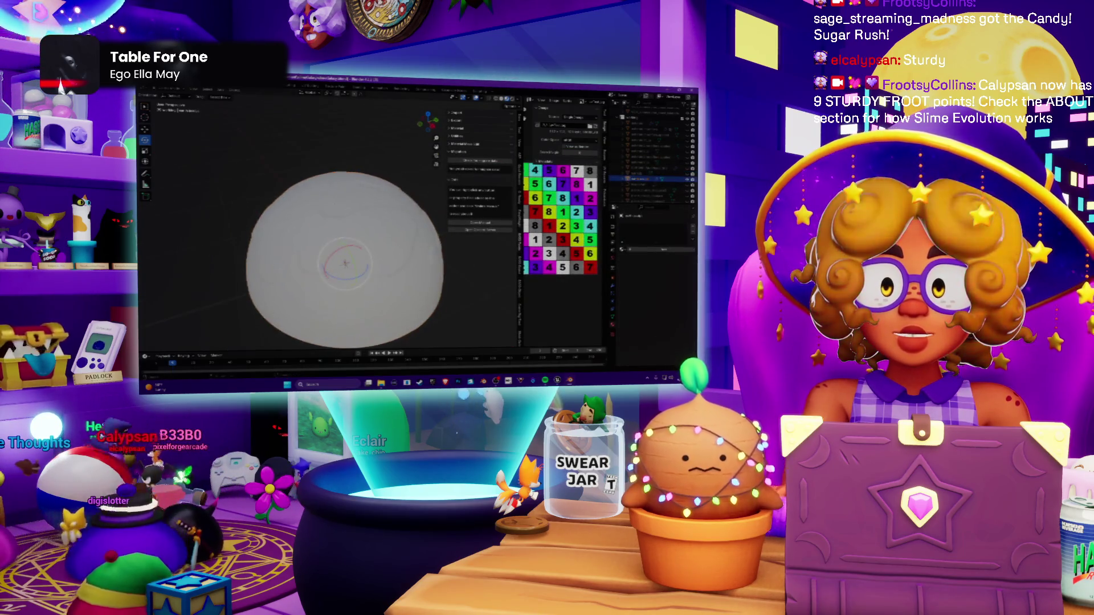
left_click(148, 90)
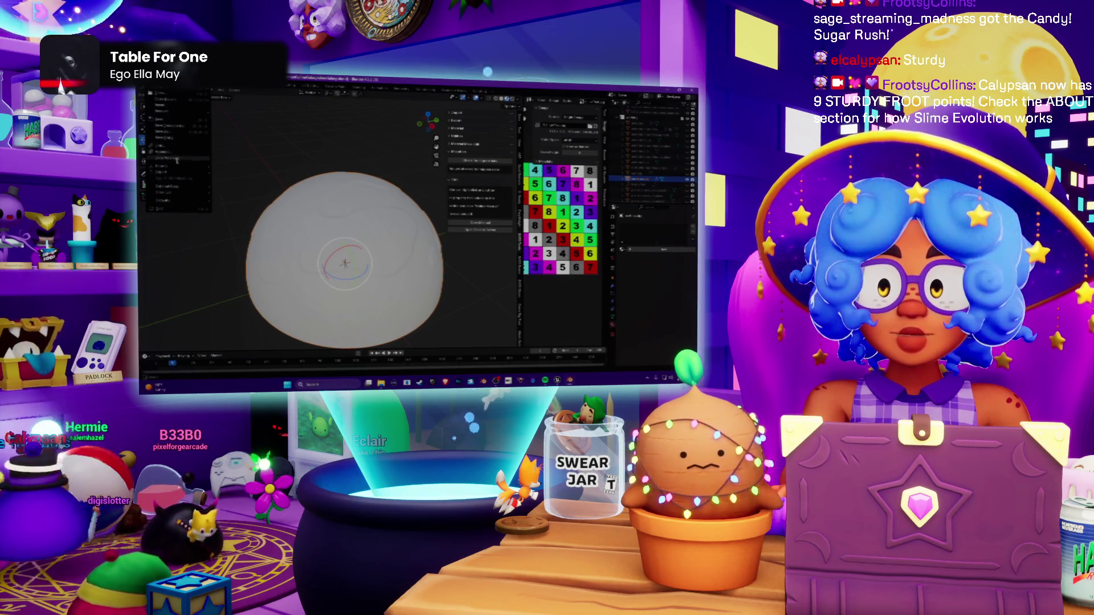
key("Escape")
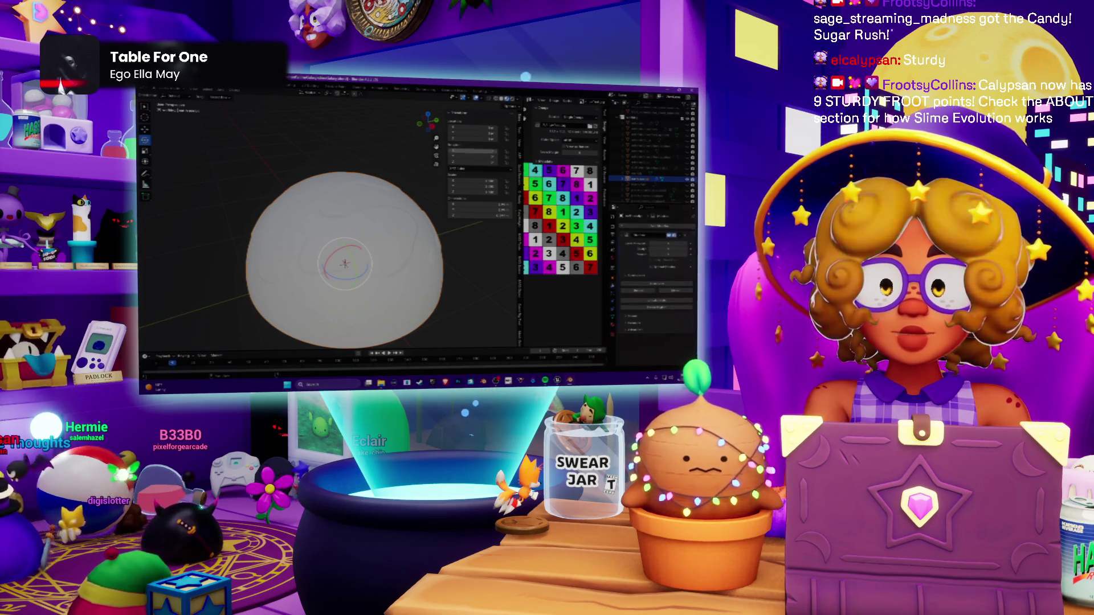
Step: Load the colour-grid texture file, then switch over to Spotify's Chill Stream Tunes playlist
left_click(149, 90)
mouse_move(176, 172)
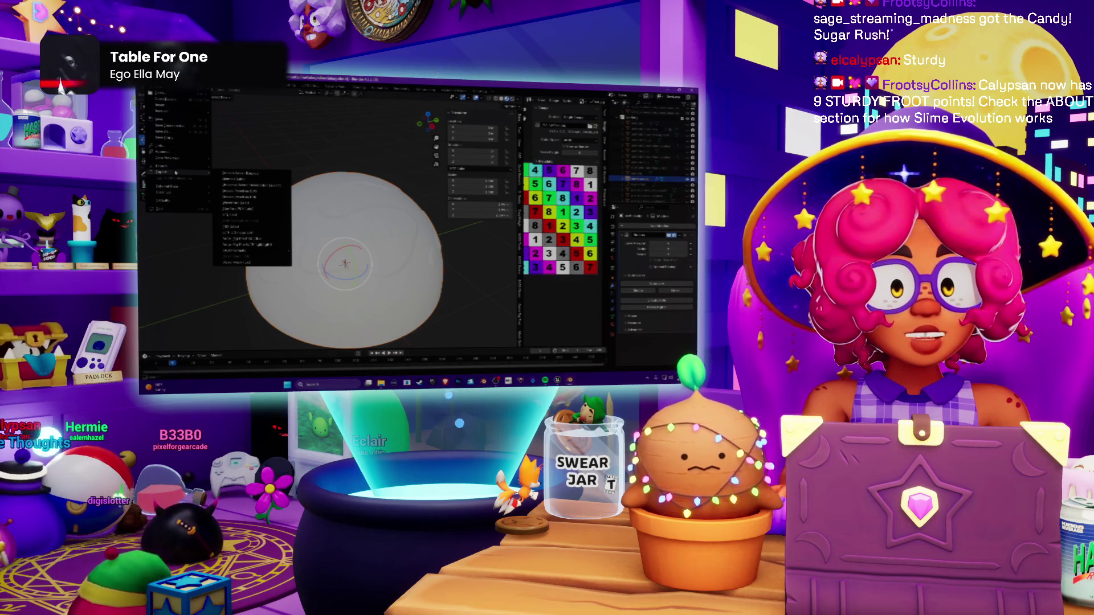
left_click(238, 226)
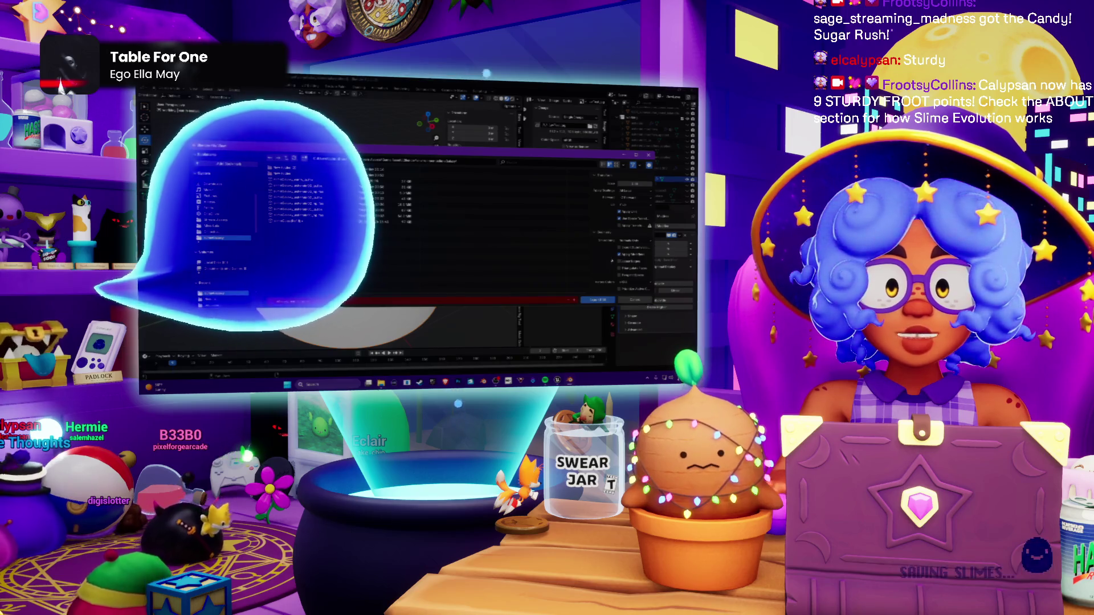
left_click(296, 179)
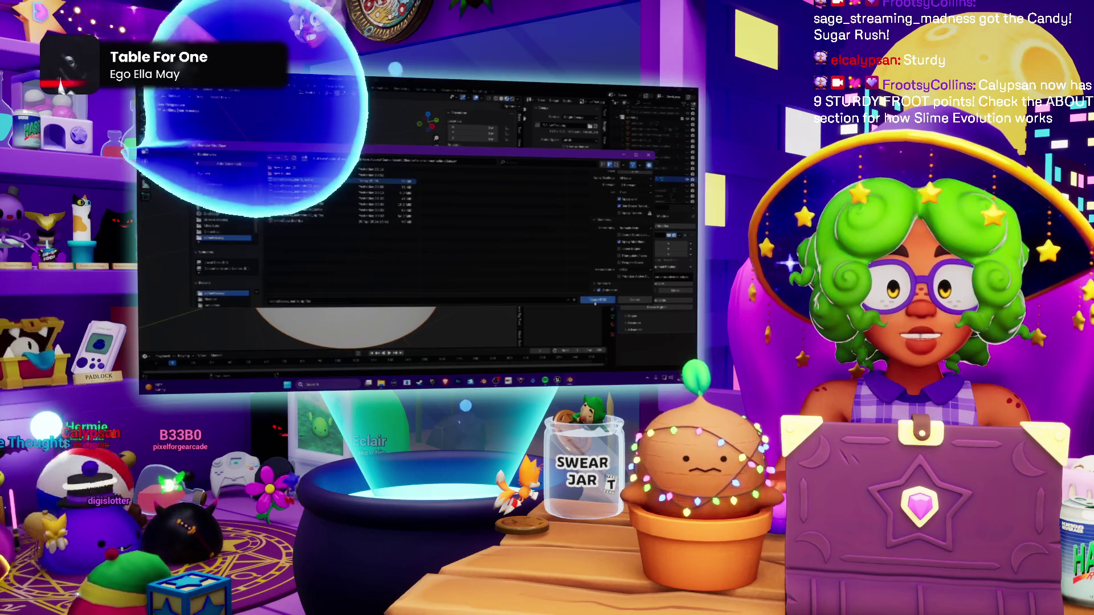
key("Return")
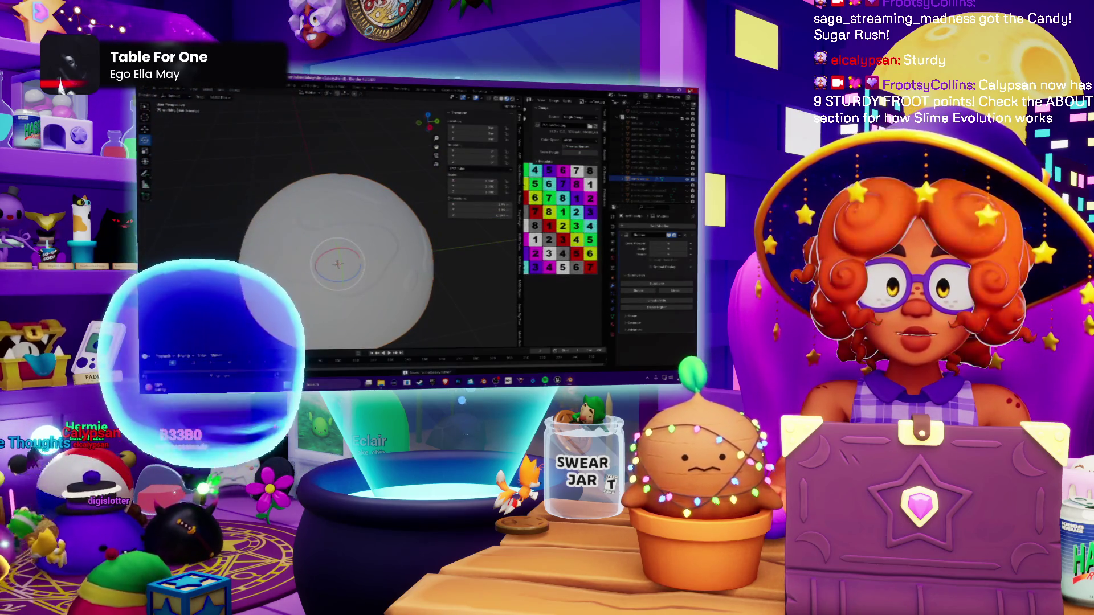
key("alt+Tab")
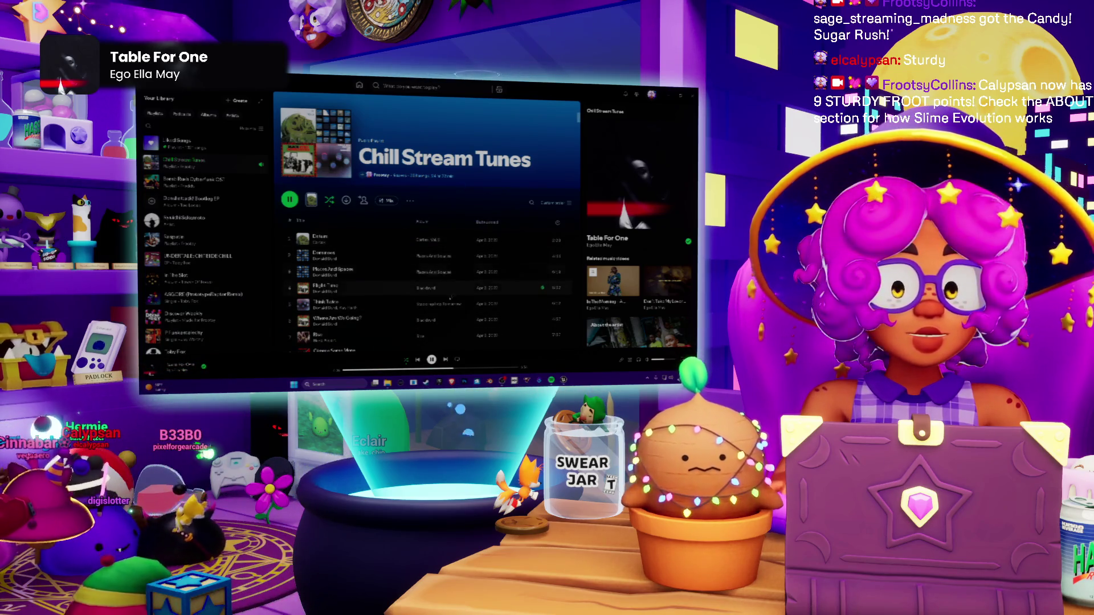
Step: Skip two tracks forward from Table For One to Le Départ
key("ctrl+Right")
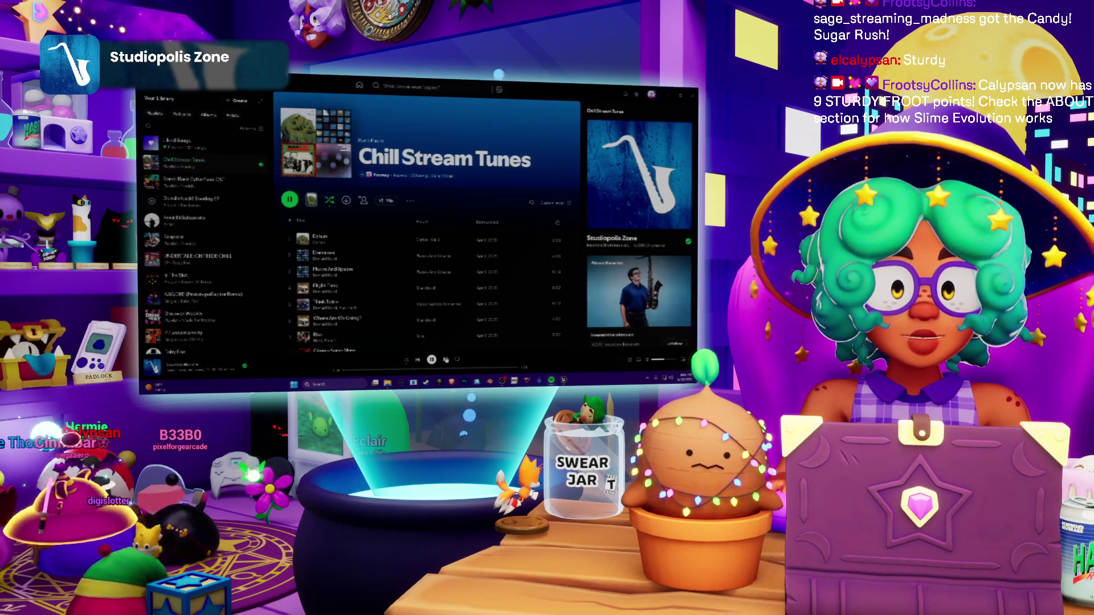
key("ctrl+Right")
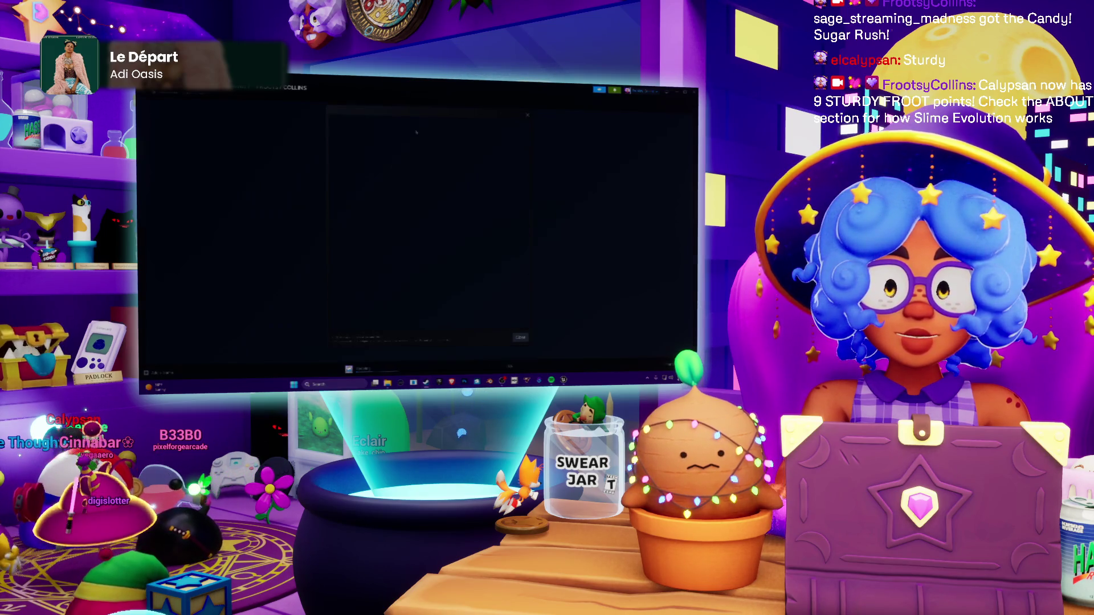
Step: Close Steam's weekend sale popup and launch Substance 3D Painter from the library
left_click(510, 320)
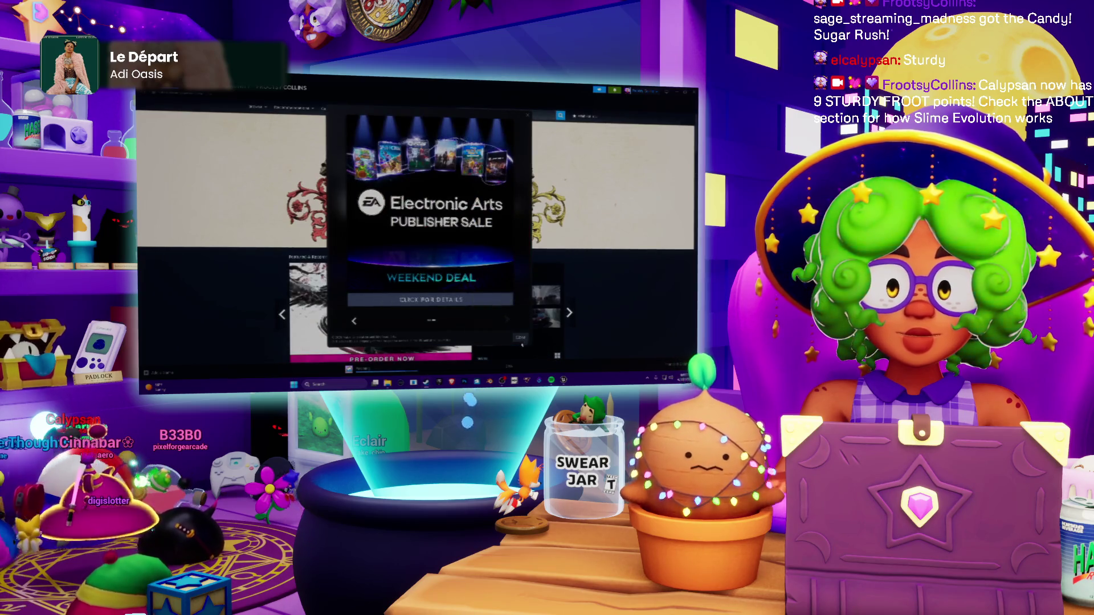
left_click(521, 339)
left_click(188, 92)
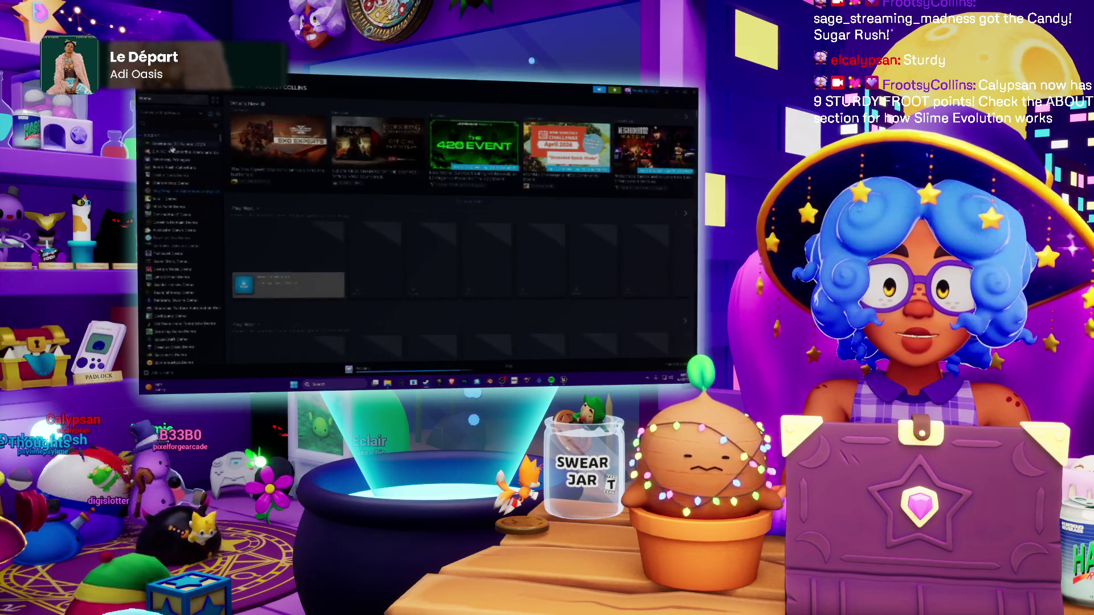
left_click(269, 131)
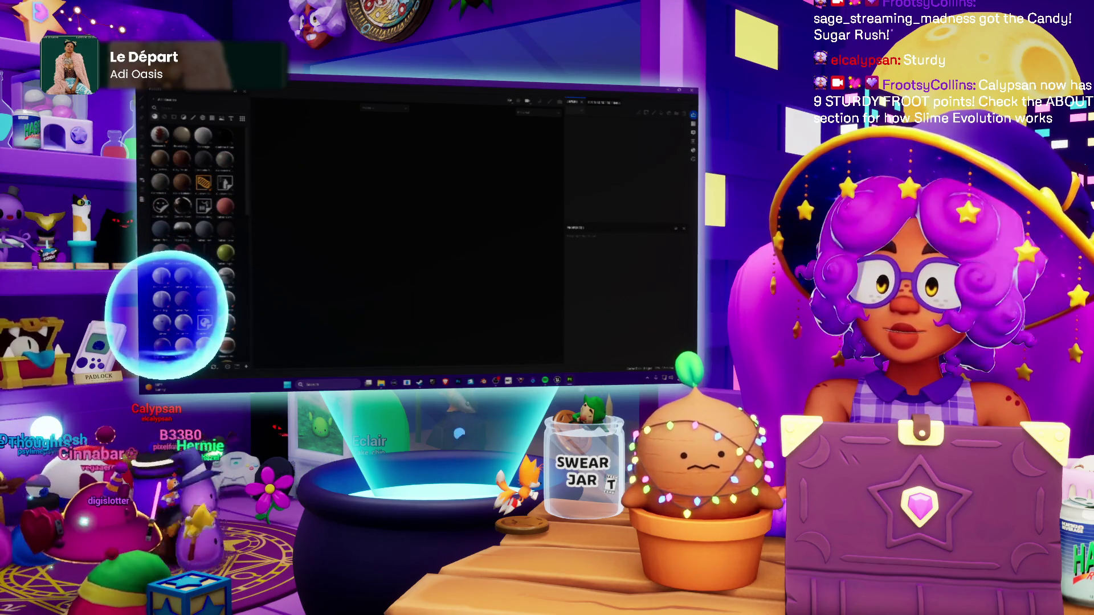
Step: Create a new project using the exported dome mesh and a chosen document resolution
key("alt+f")
key("Return")
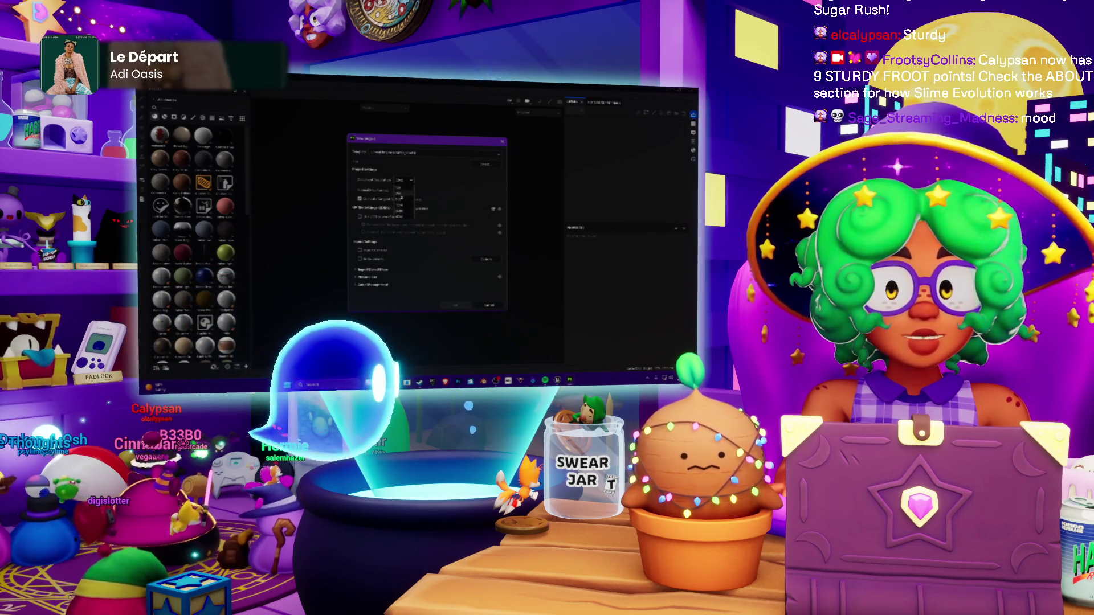
left_click(404, 181)
left_click(406, 208)
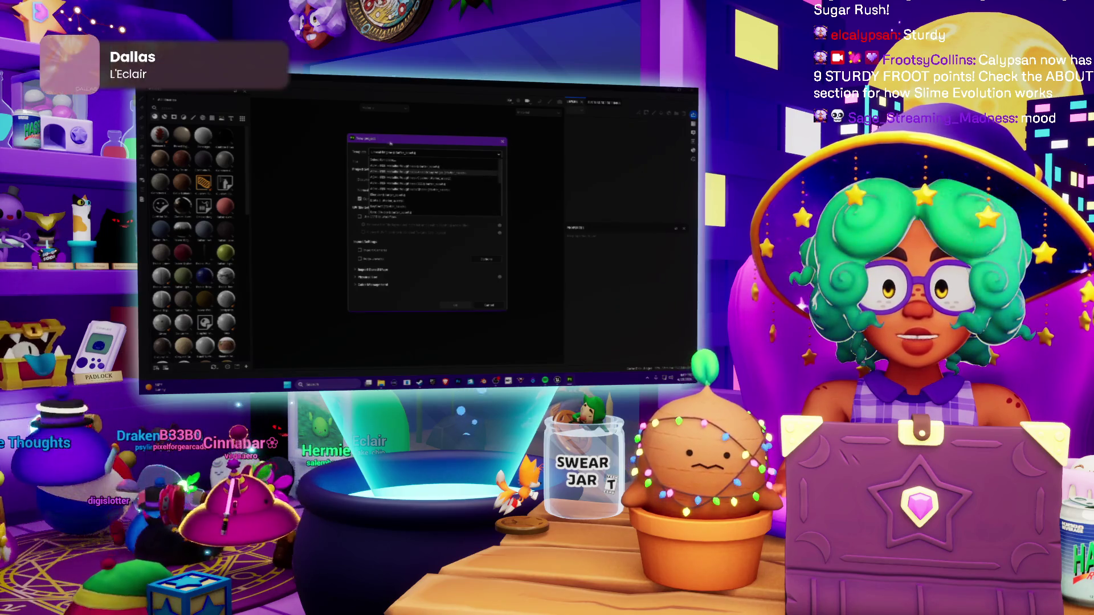
left_click(444, 271)
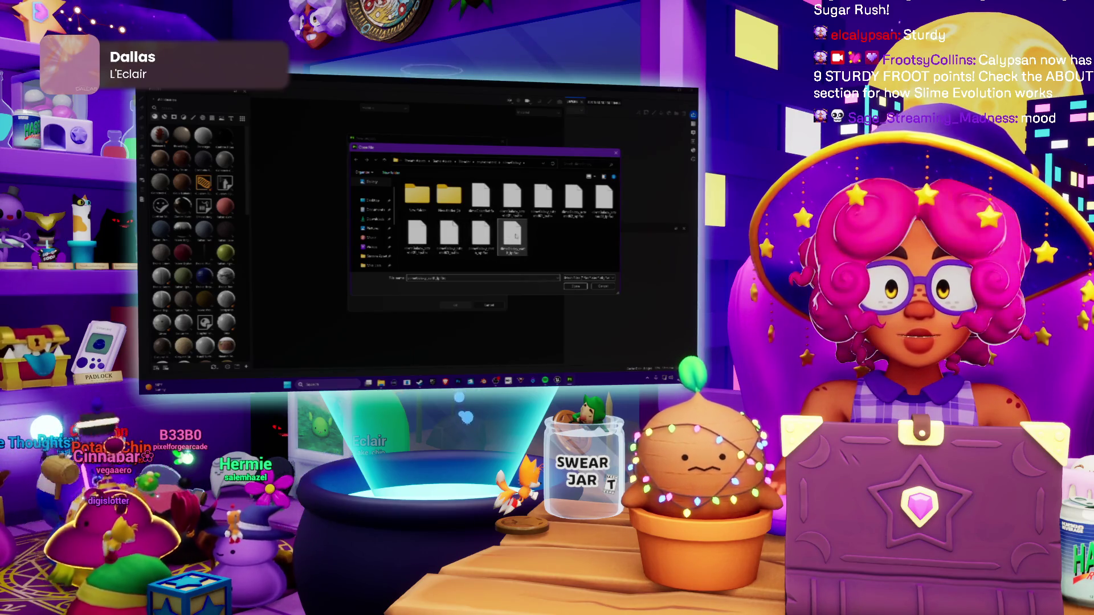
double_click(515, 236)
left_click(455, 306)
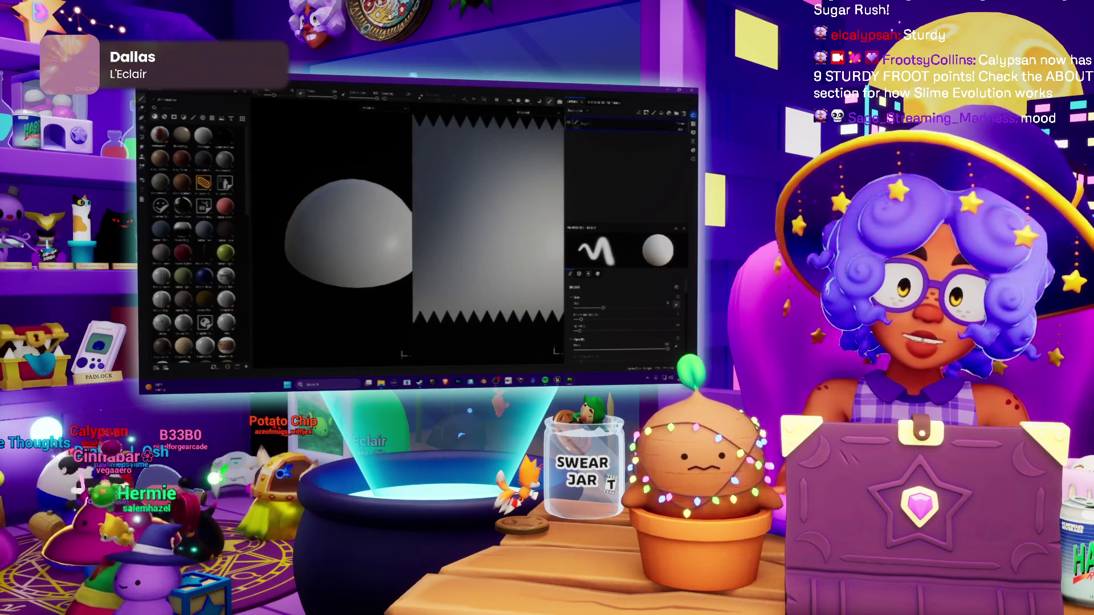
Step: Dismiss the save window and enter Bake Mesh Maps mode for the dome
scroll(348, 196, "up", 2)
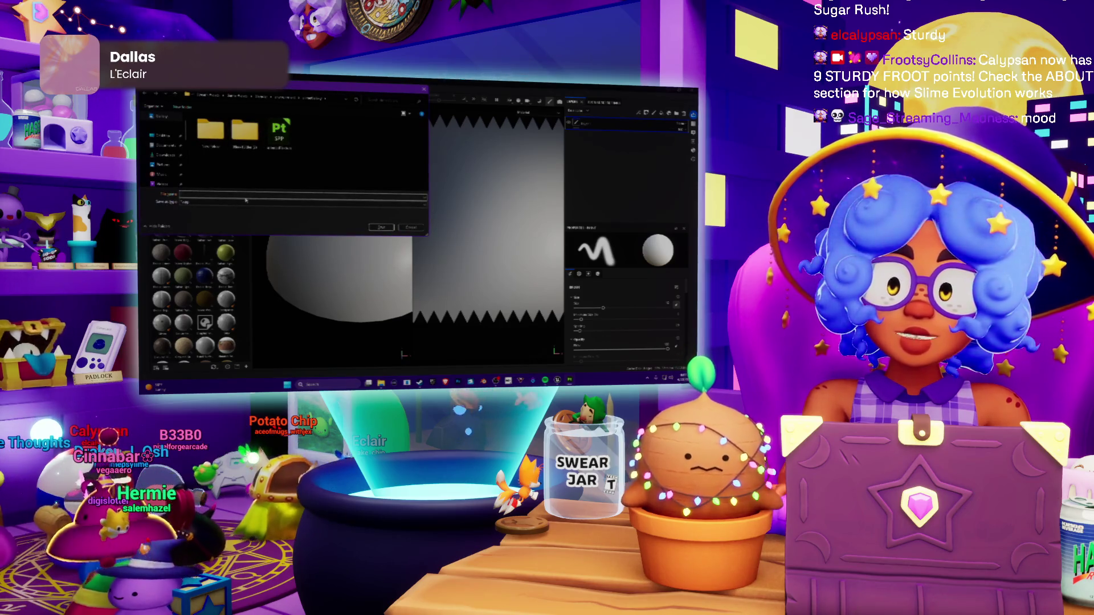
key("Escape")
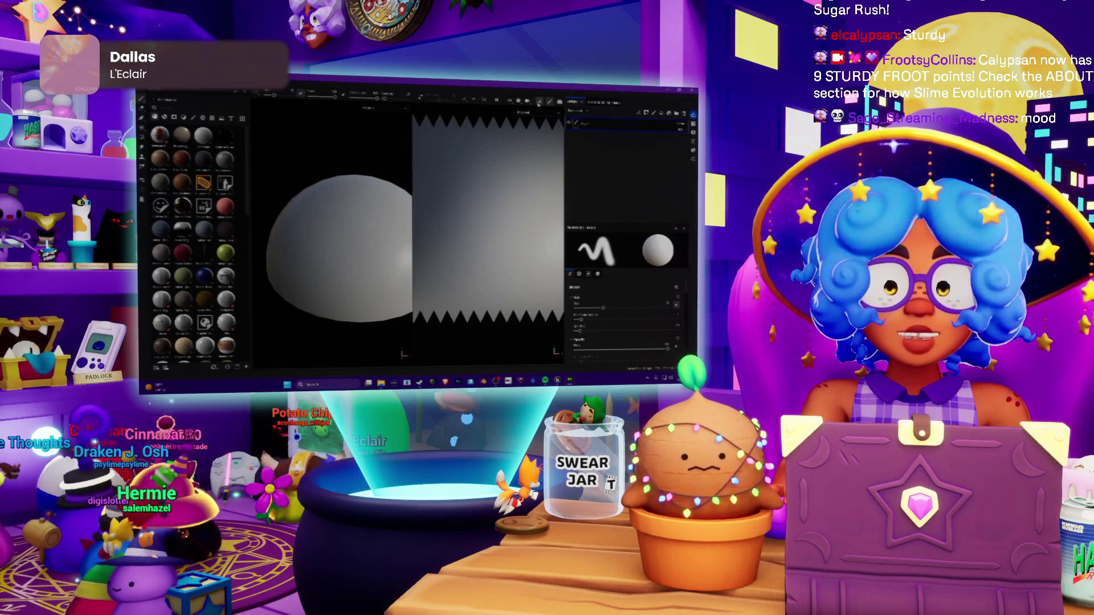
left_click(539, 103)
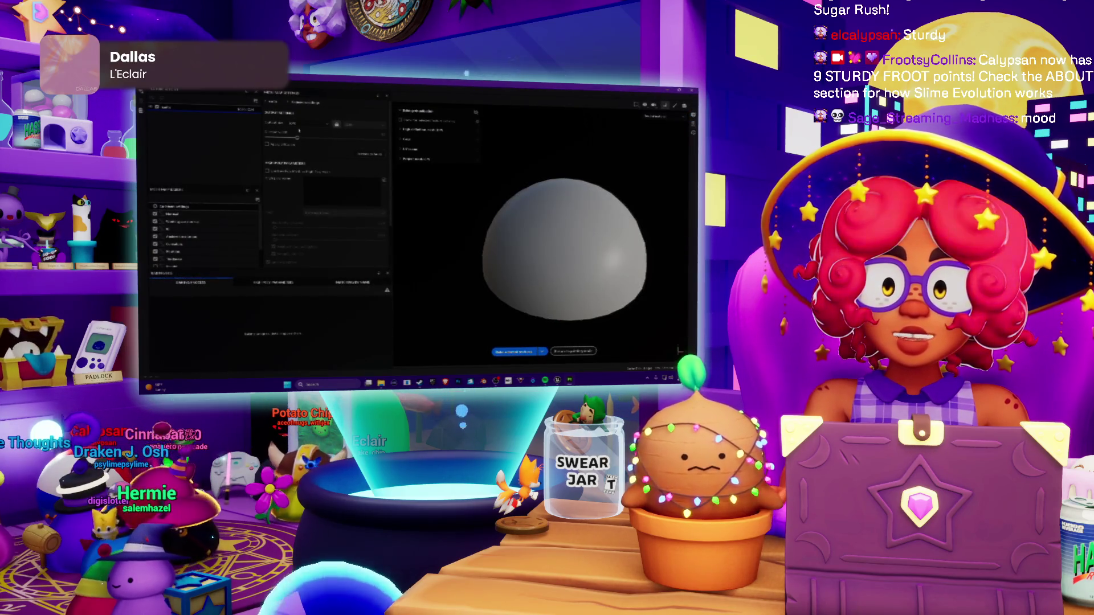
Step: Load the high-poly source file, bake the selected mesh maps, and return to Painting mode
left_click(308, 128)
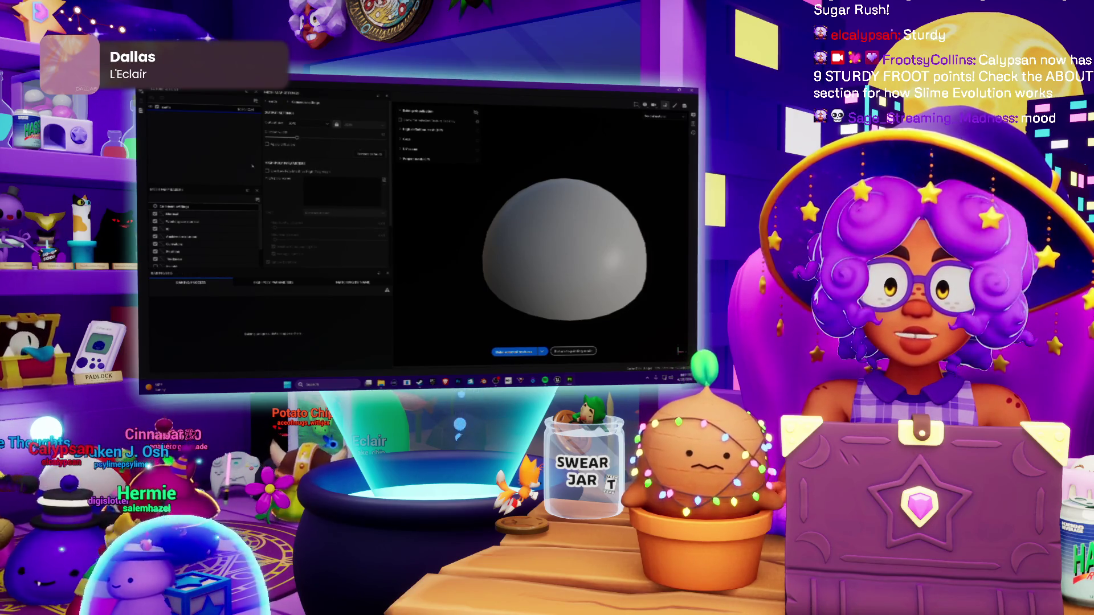
left_click(384, 180)
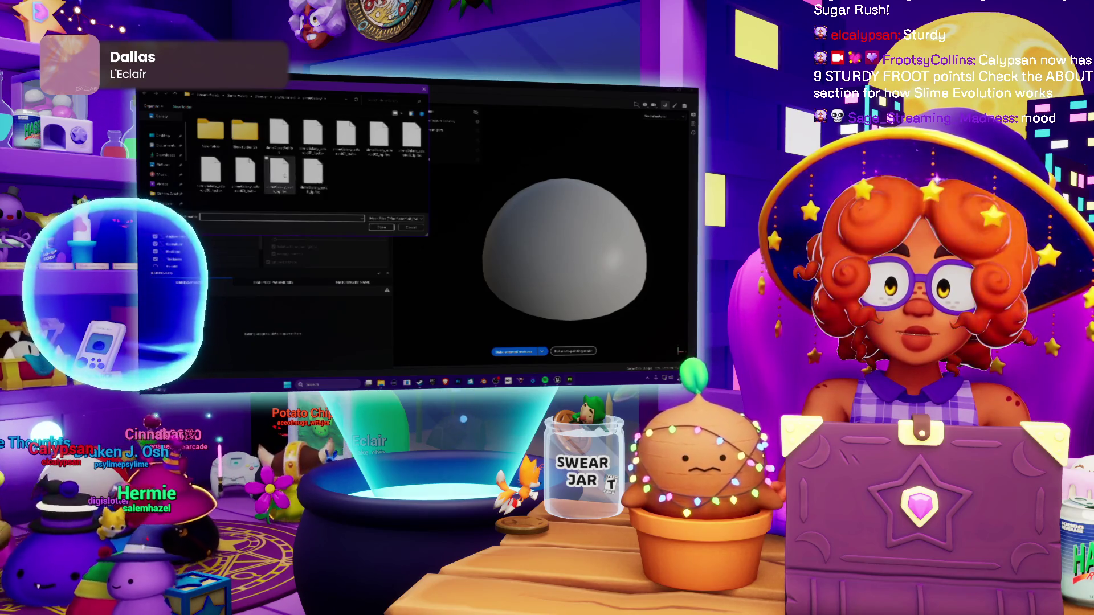
double_click(313, 171)
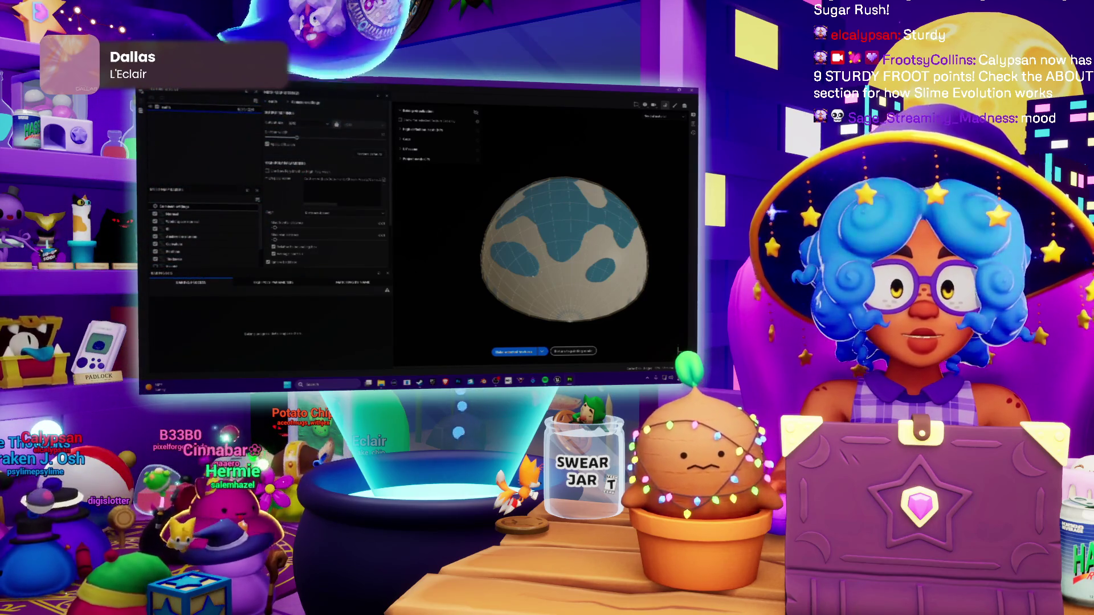
scroll(563, 245, "down", 2)
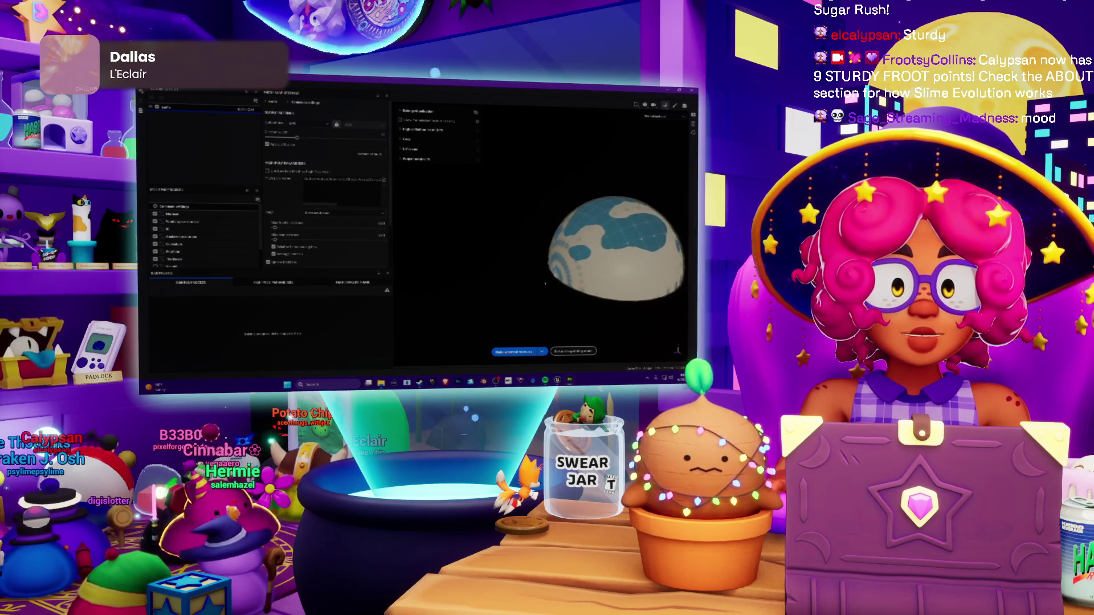
left_click(511, 352)
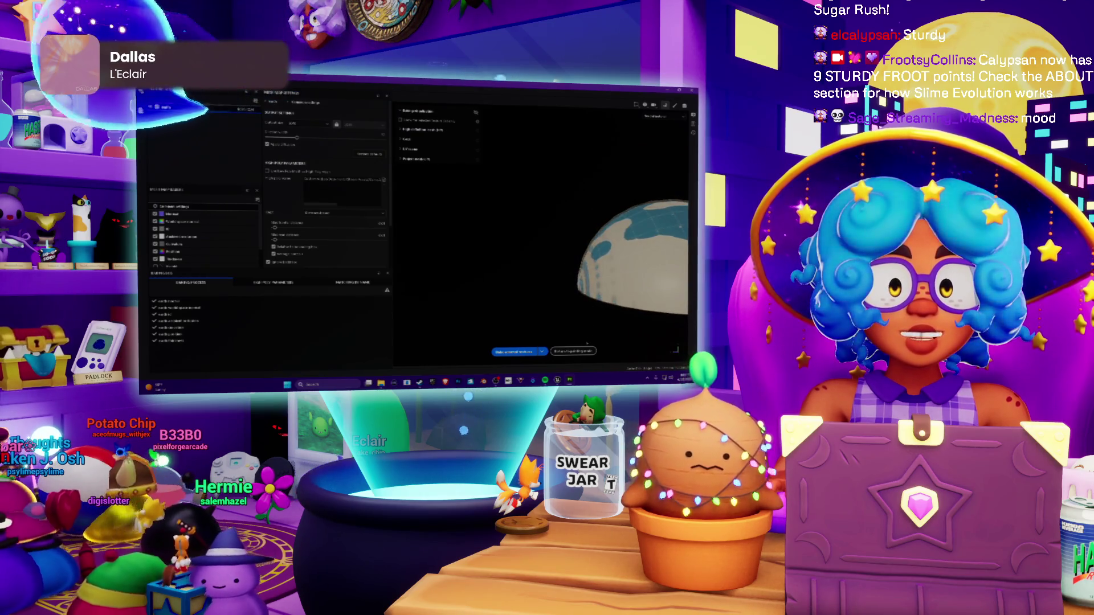
left_click(573, 351)
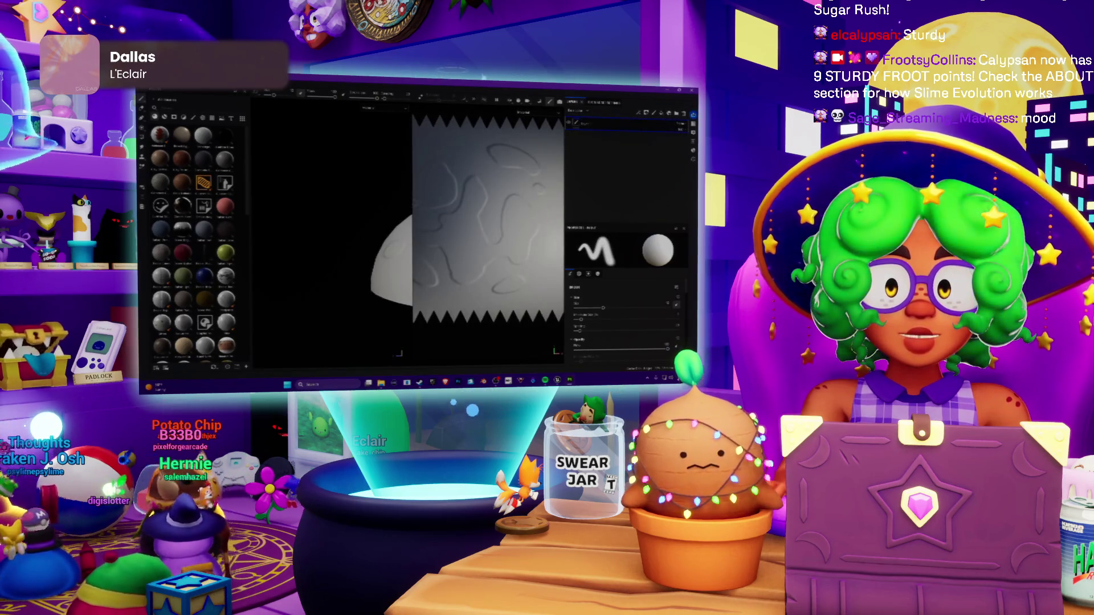
Step: Widen and frame the 3D view, change the display channel, and add a grey Fill layer
left_click_drag(411, 203, 523, 203)
mouse_move(473, 256)
left_mouse_down("alt")
mouse_move(393, 251)
mouse_move(428, 240)
mouse_move(450, 251)
mouse_move(450, 222)
mouse_move(450, 250)
left_mouse_up("alt")
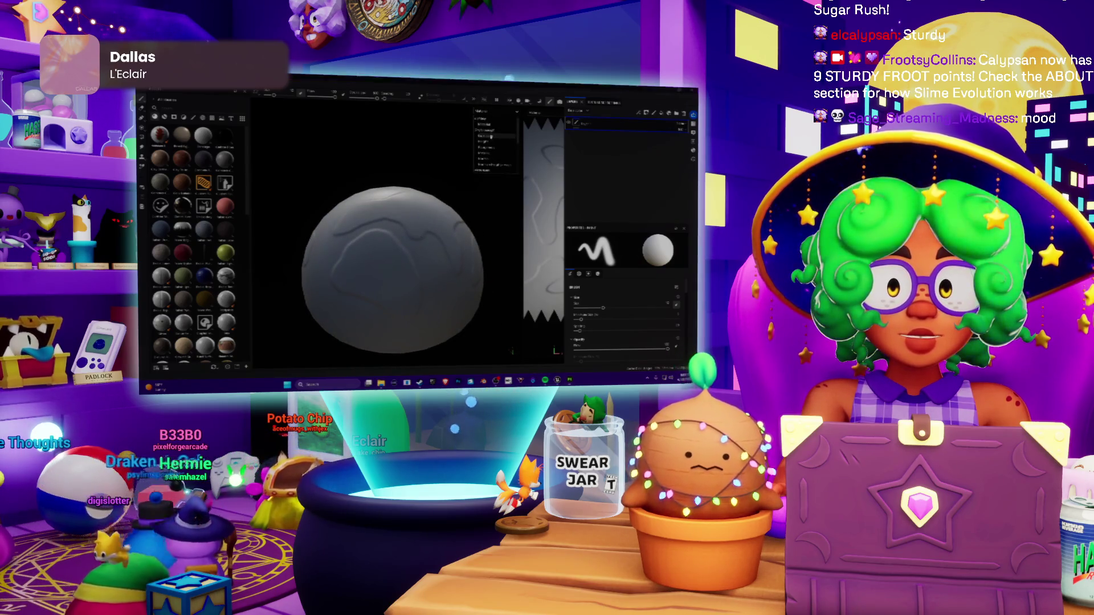
left_click(489, 137)
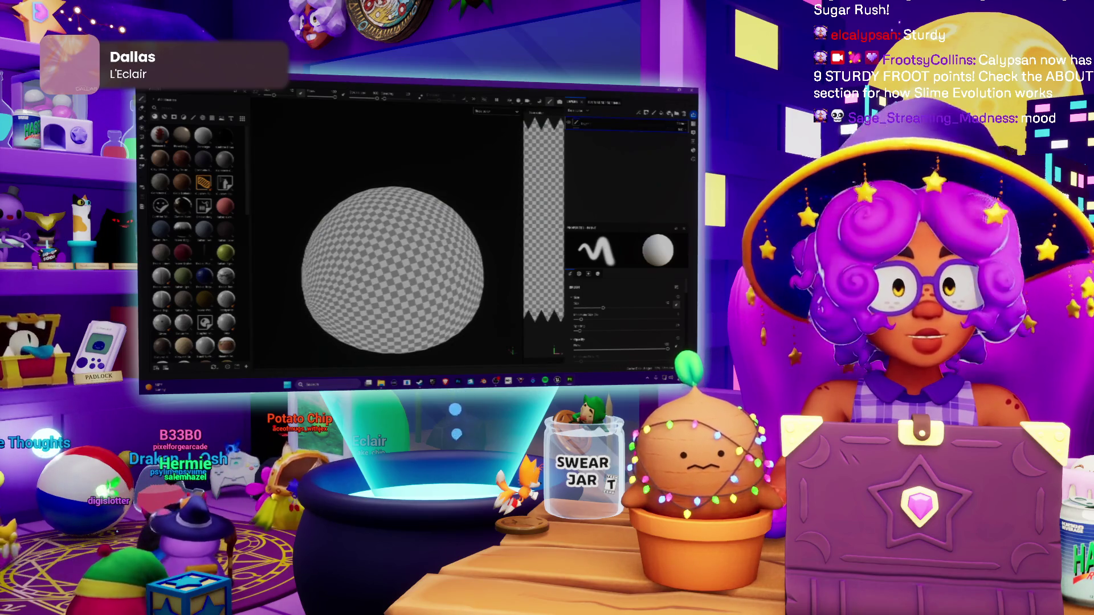
left_click(657, 113)
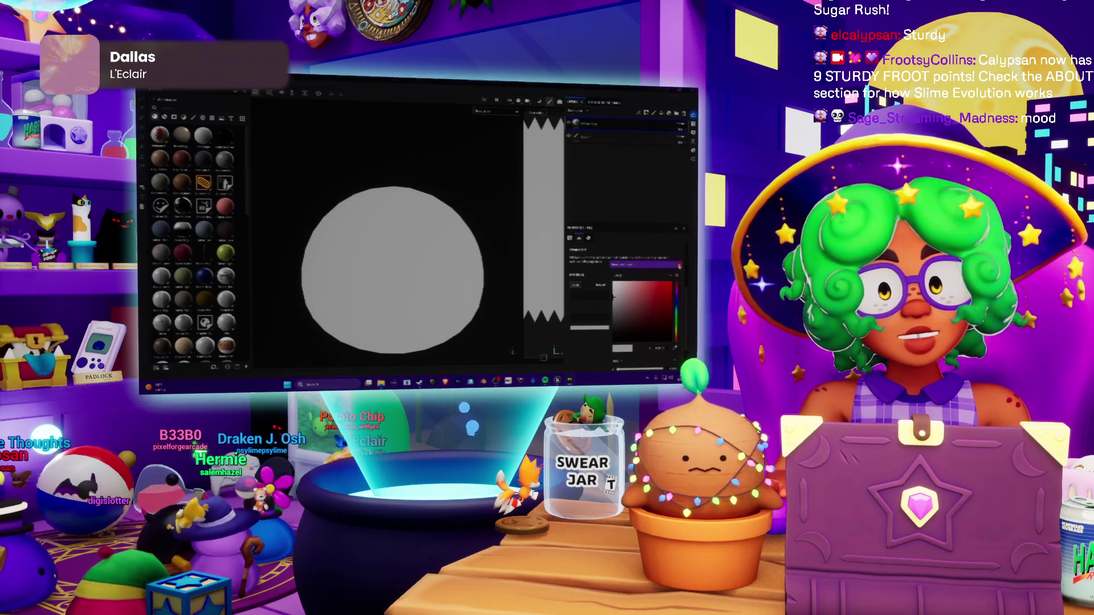
Step: Change the top fill layer's colour from grey to light green
left_click(585, 127)
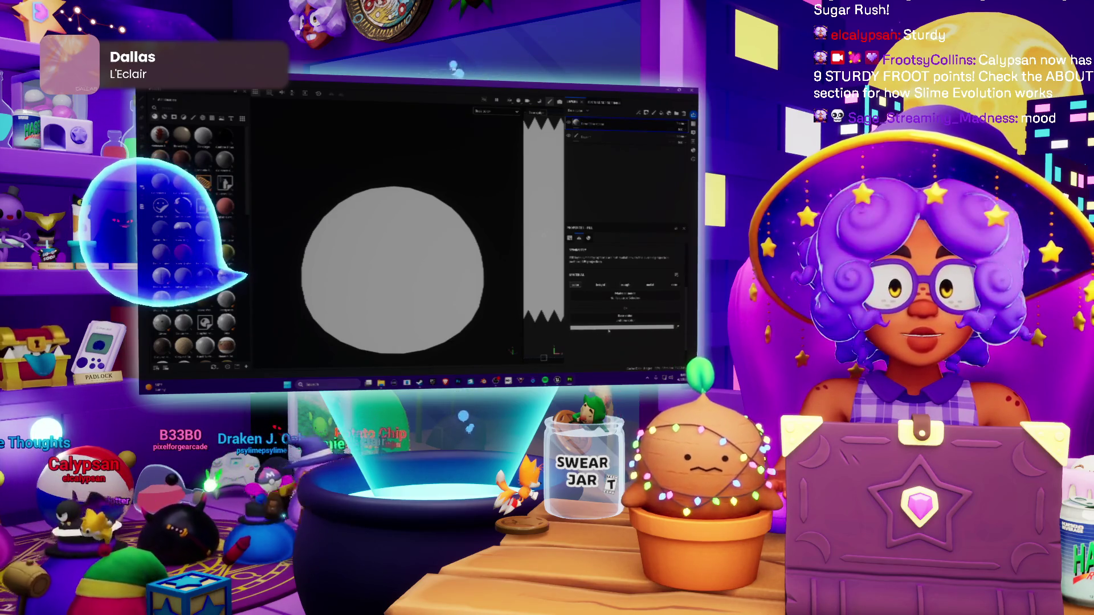
left_click(623, 292)
left_click(677, 261)
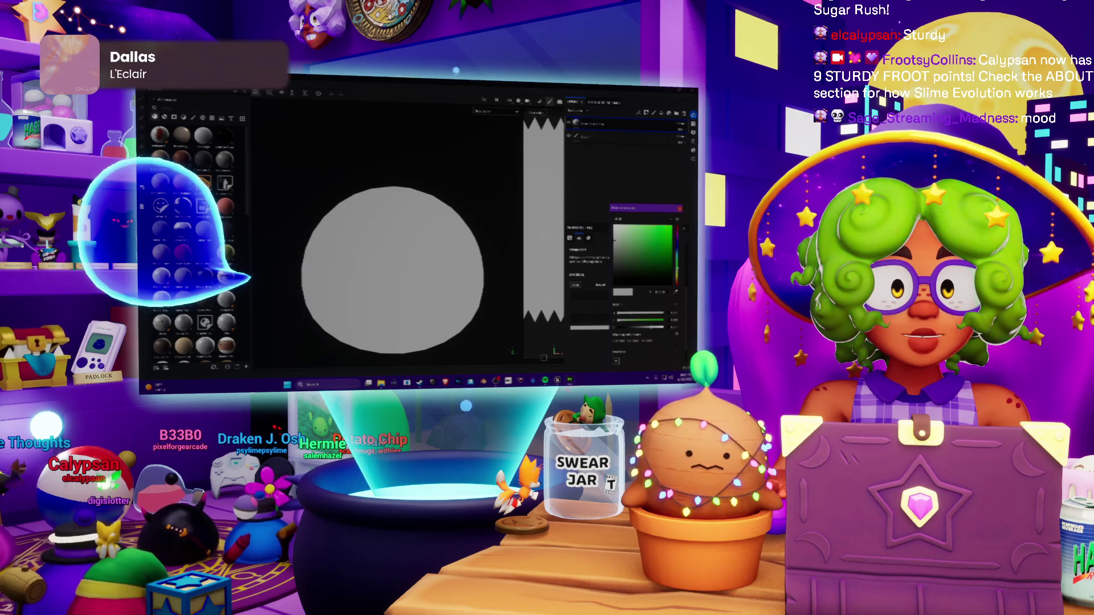
left_click(644, 226)
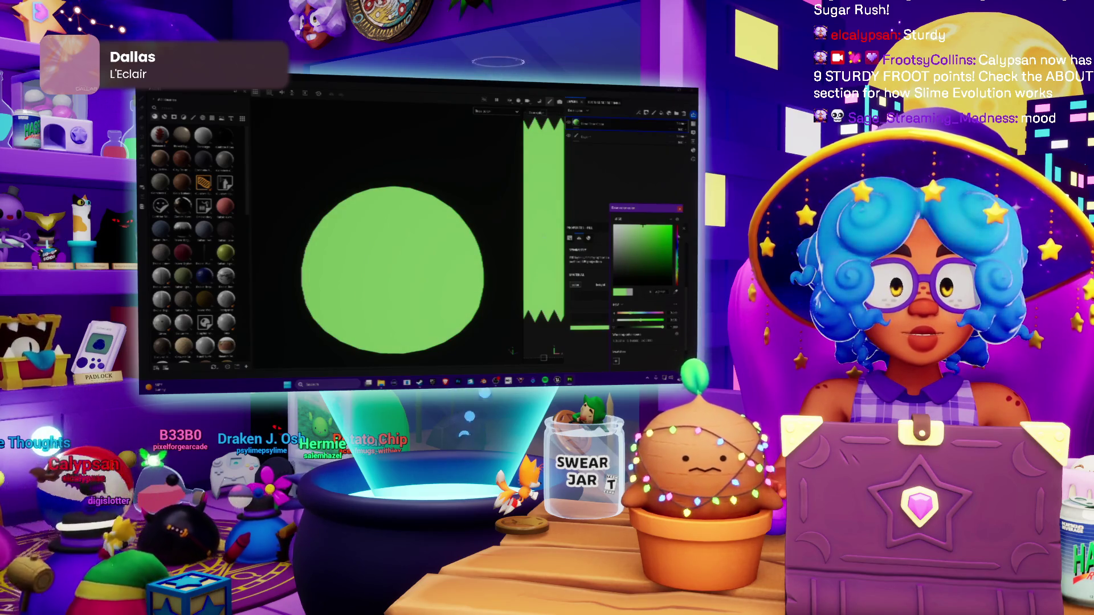
left_click(643, 196)
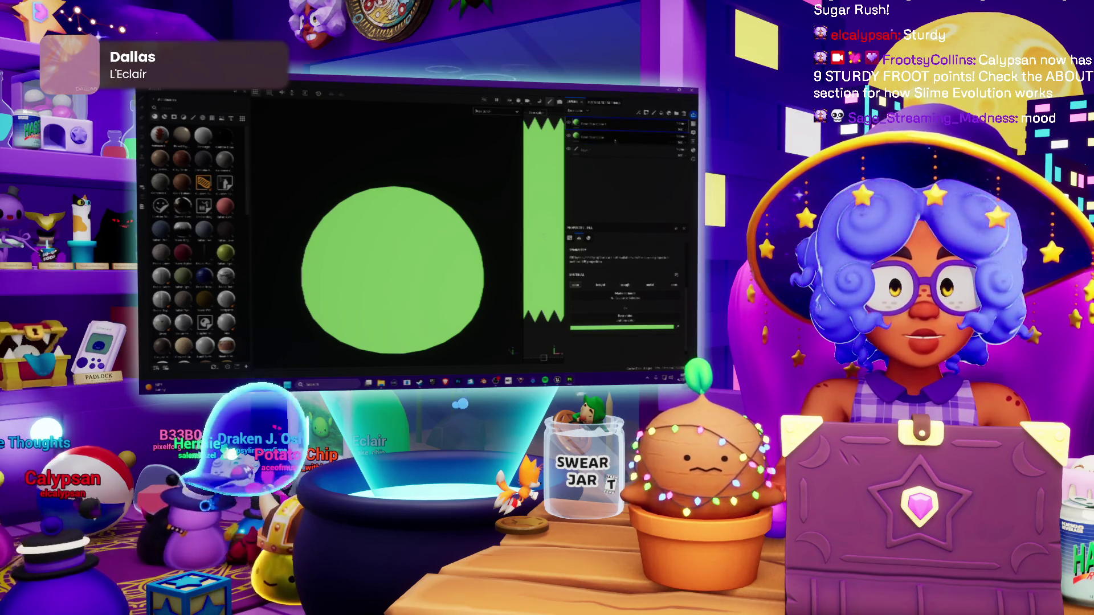
Step: Try a deeper green base colour, then undo it back to light green
left_click(596, 124)
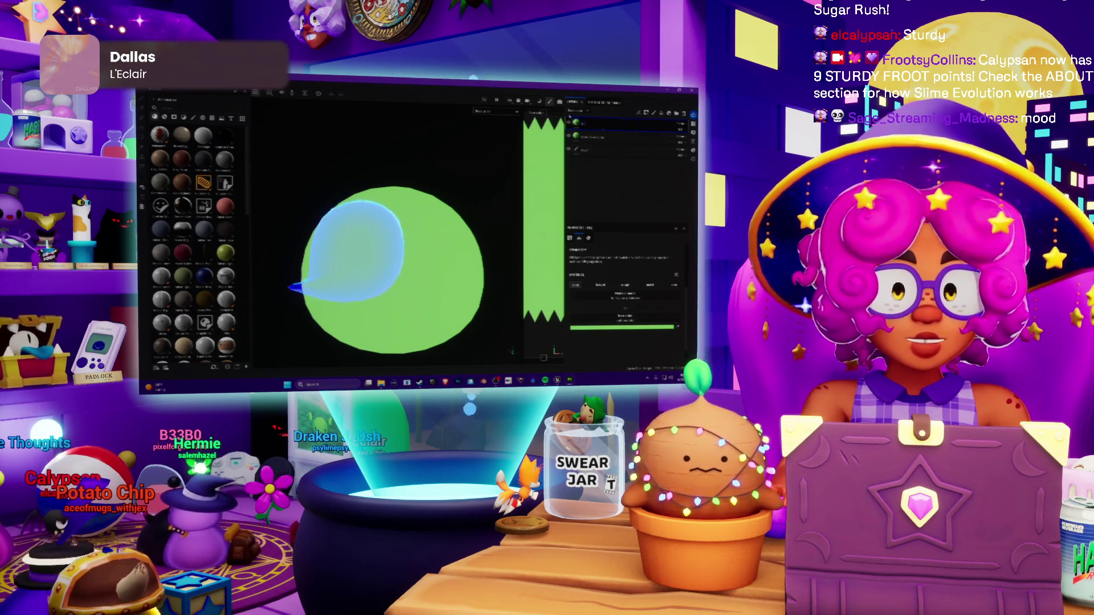
left_click(621, 327)
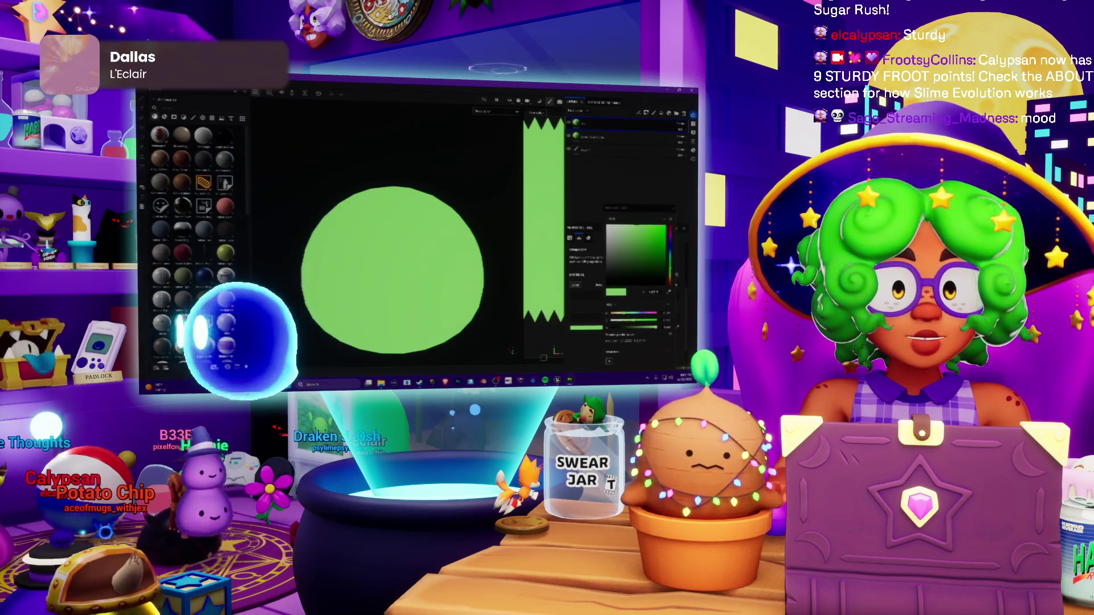
left_click_drag(641, 227, 650, 241)
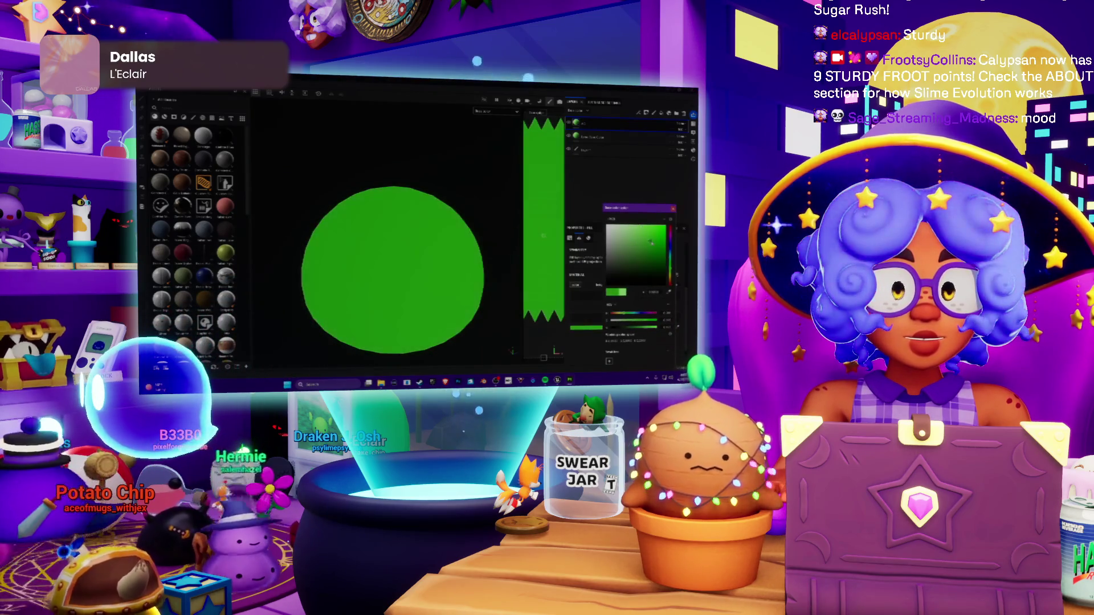
key("Escape")
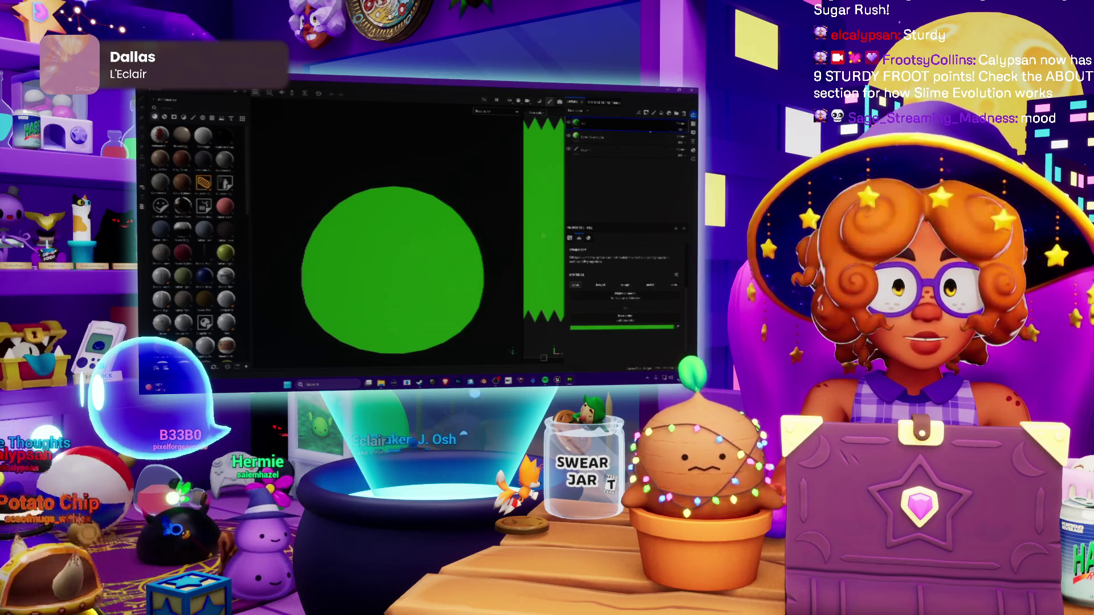
key("ctrl+z")
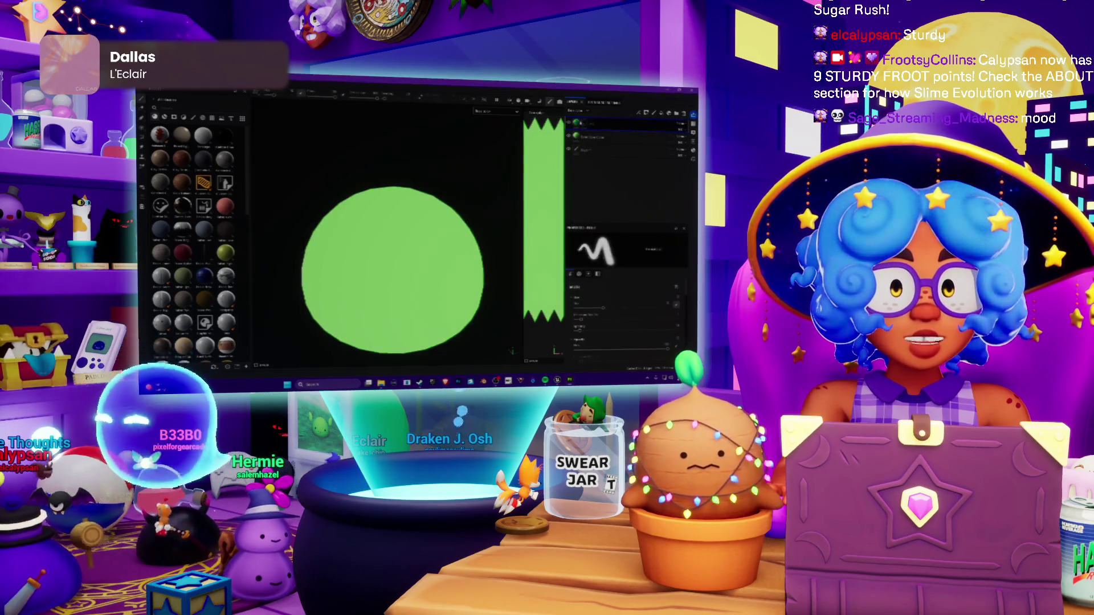
right_click(583, 122)
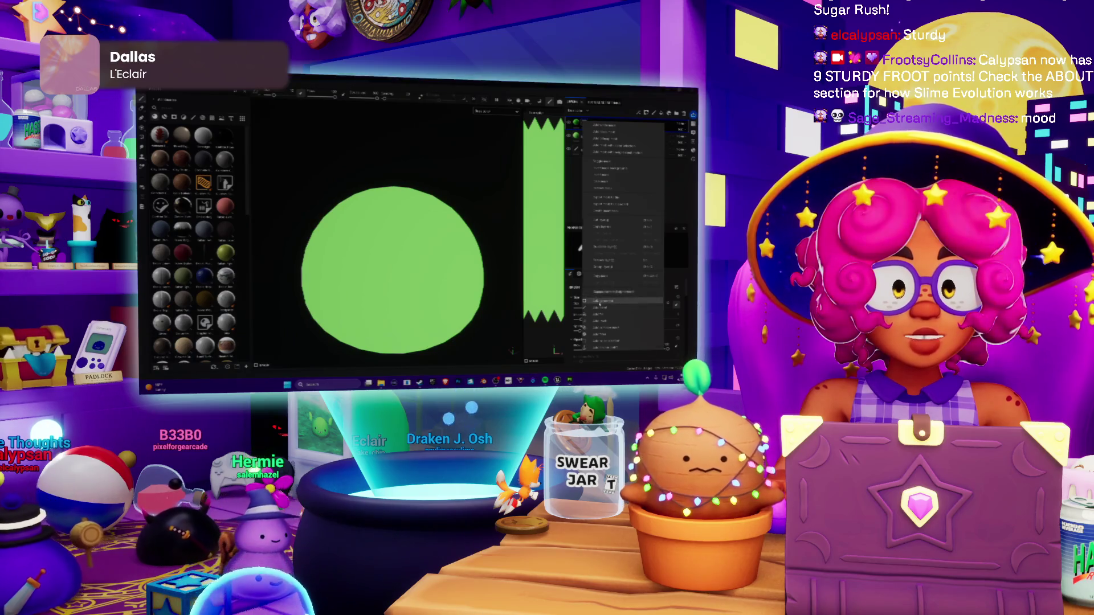
Step: Add a fill layer with a new material and restore the sphere's light-green look
left_click(595, 298)
left_click(606, 256)
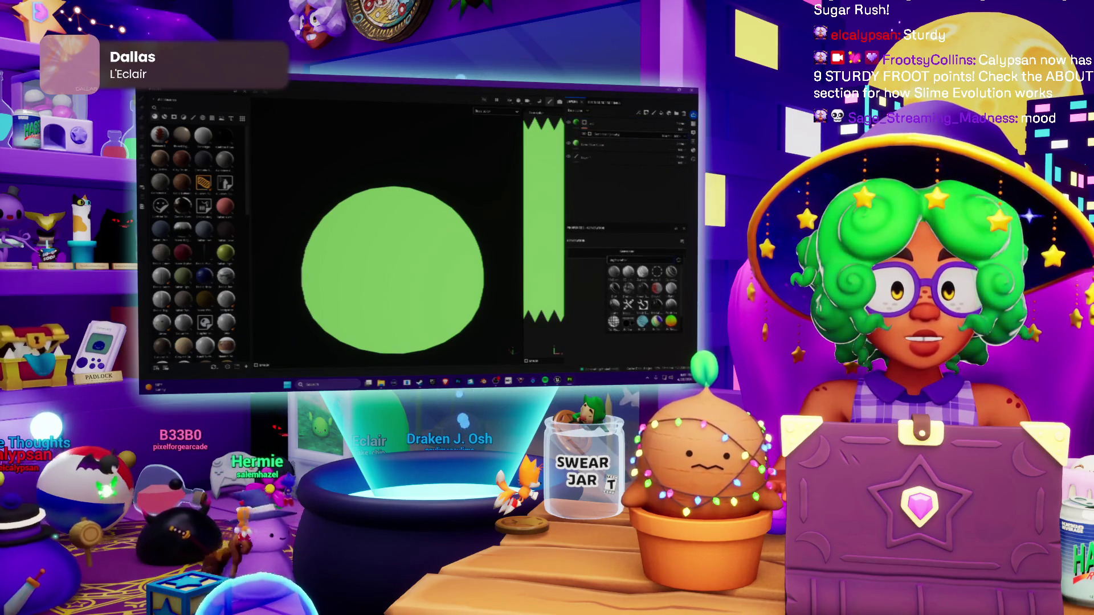
left_click(657, 321)
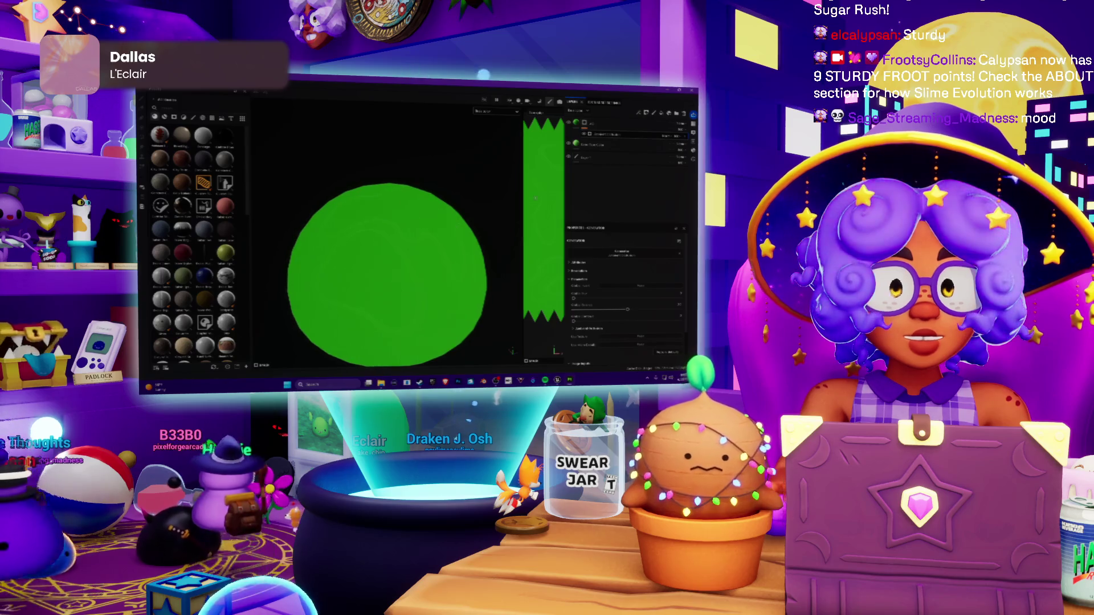
left_click_drag(454, 249, 444, 243, "alt")
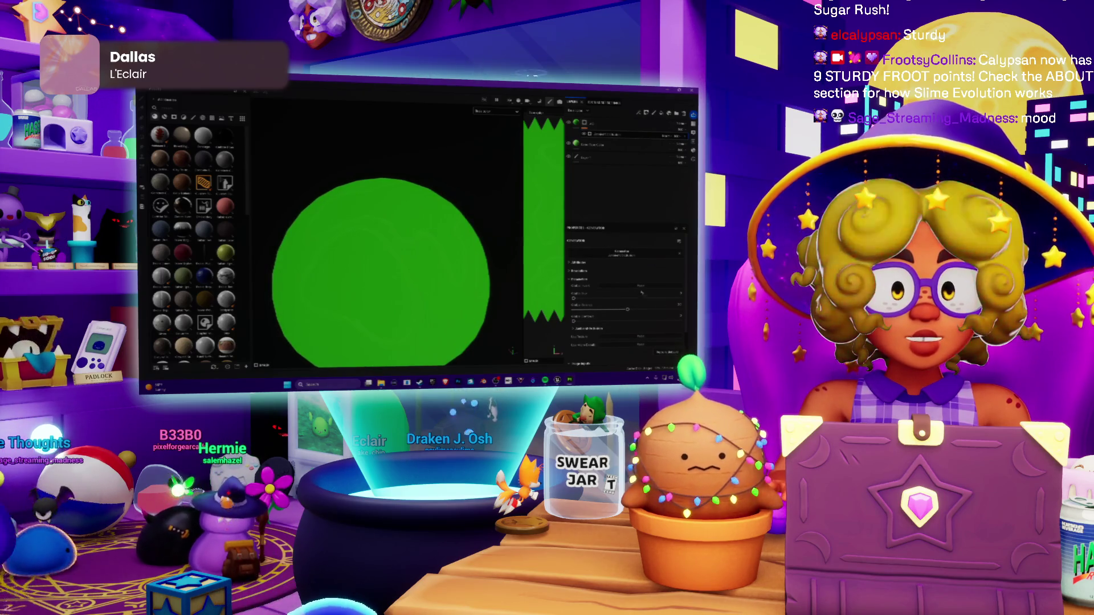
left_click(640, 286)
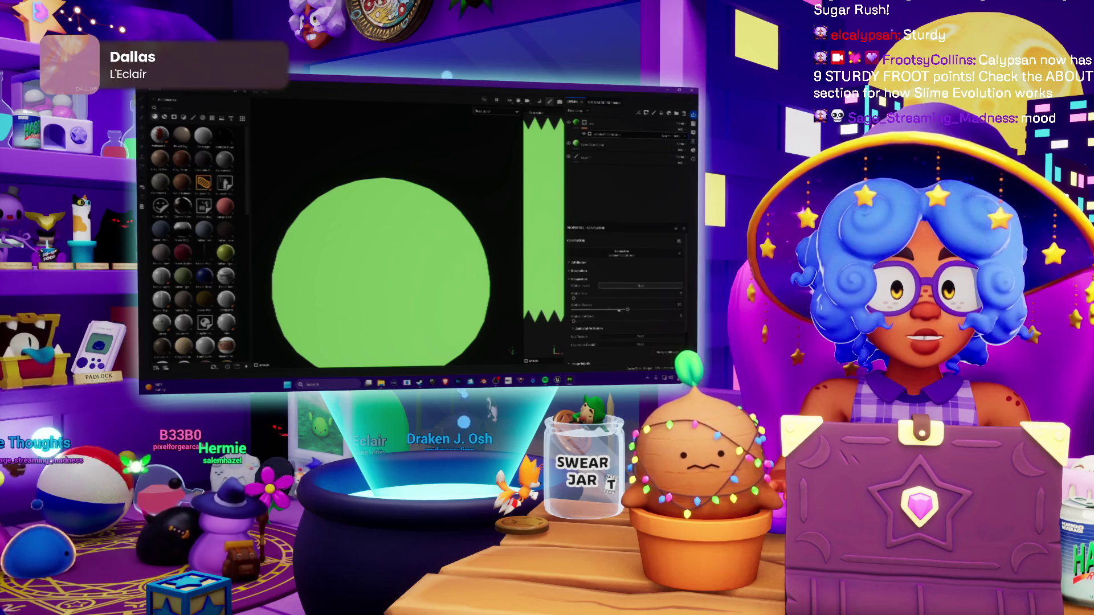
Step: Cycle the relief pattern's variations and strength until soft, blurred wavy contour lines appear
left_click_drag(600, 312, 580, 312)
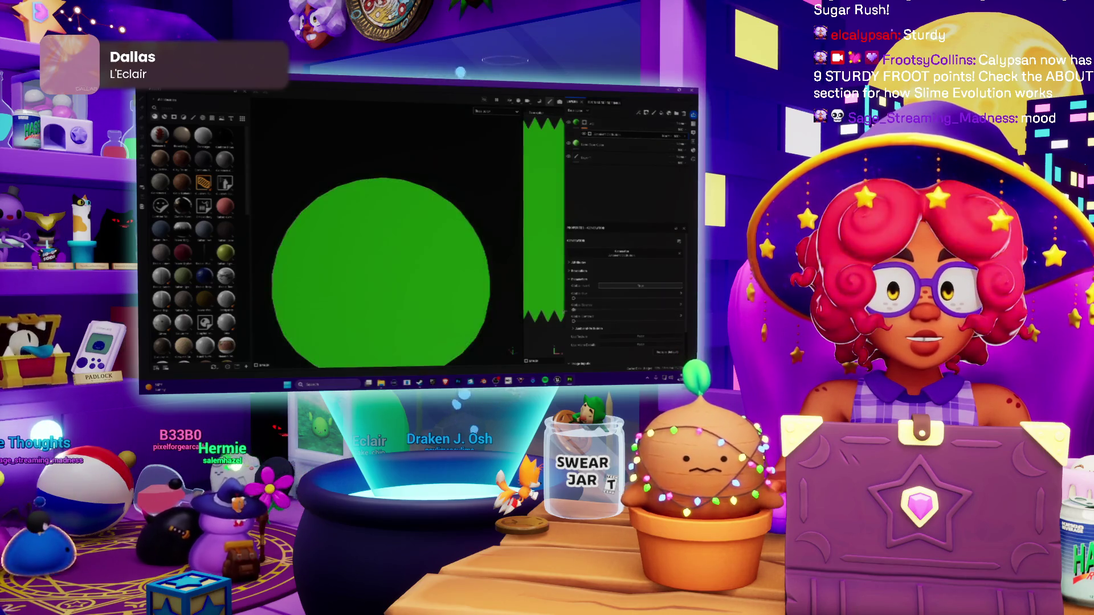
left_click(576, 313)
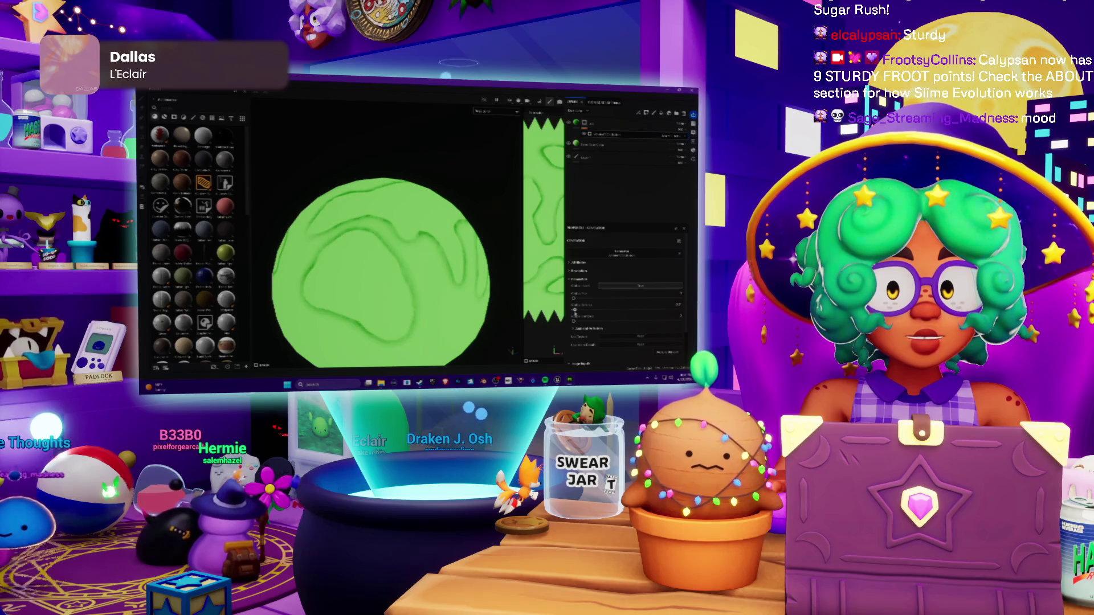
left_click(575, 312)
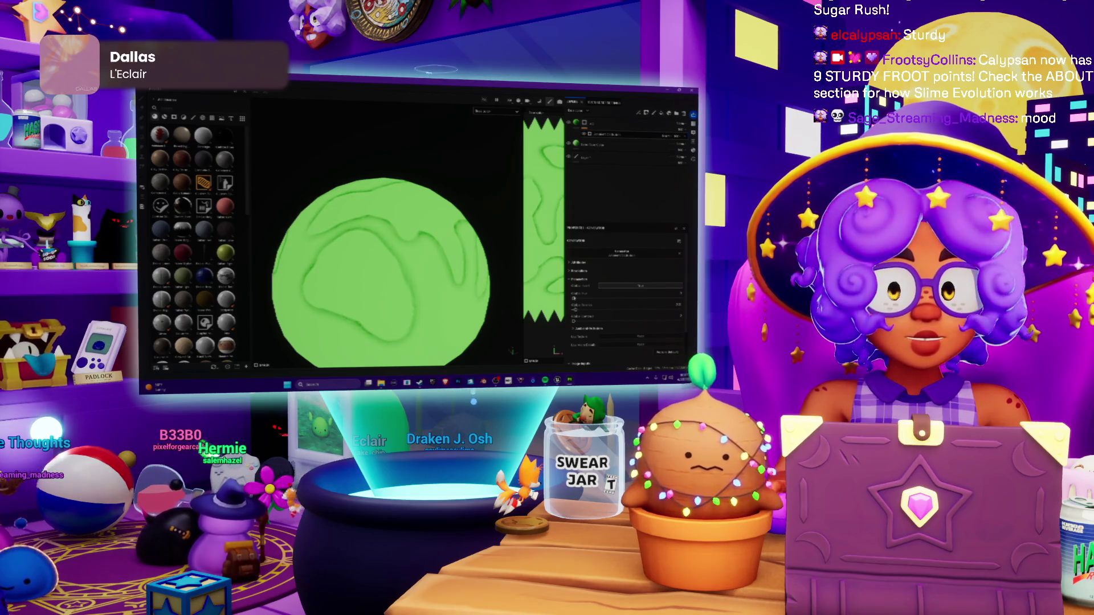
left_click(575, 310)
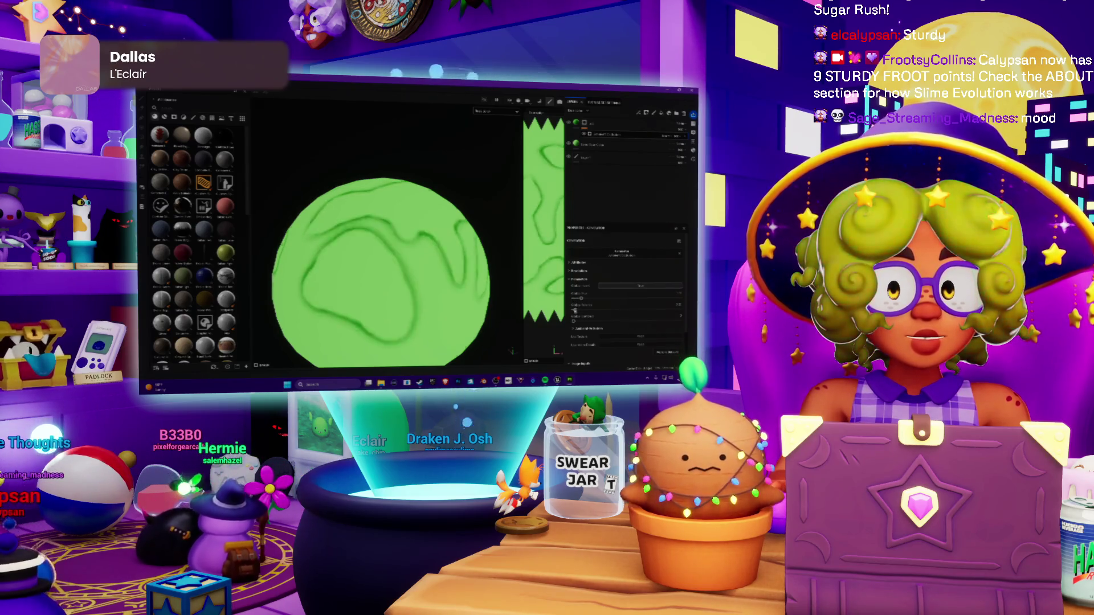
left_click(575, 311)
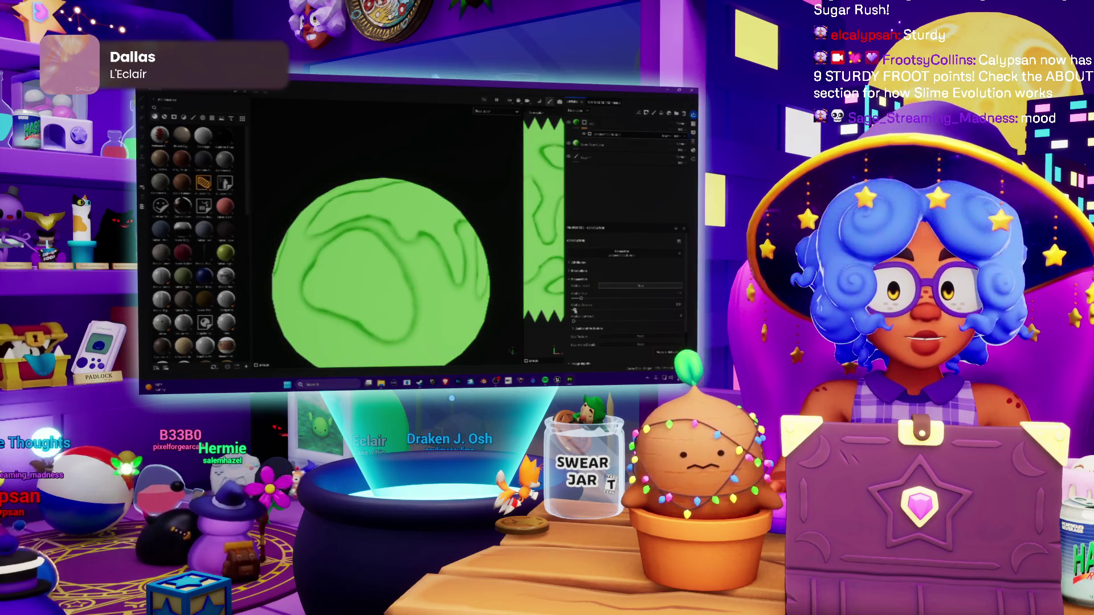
left_click(574, 310)
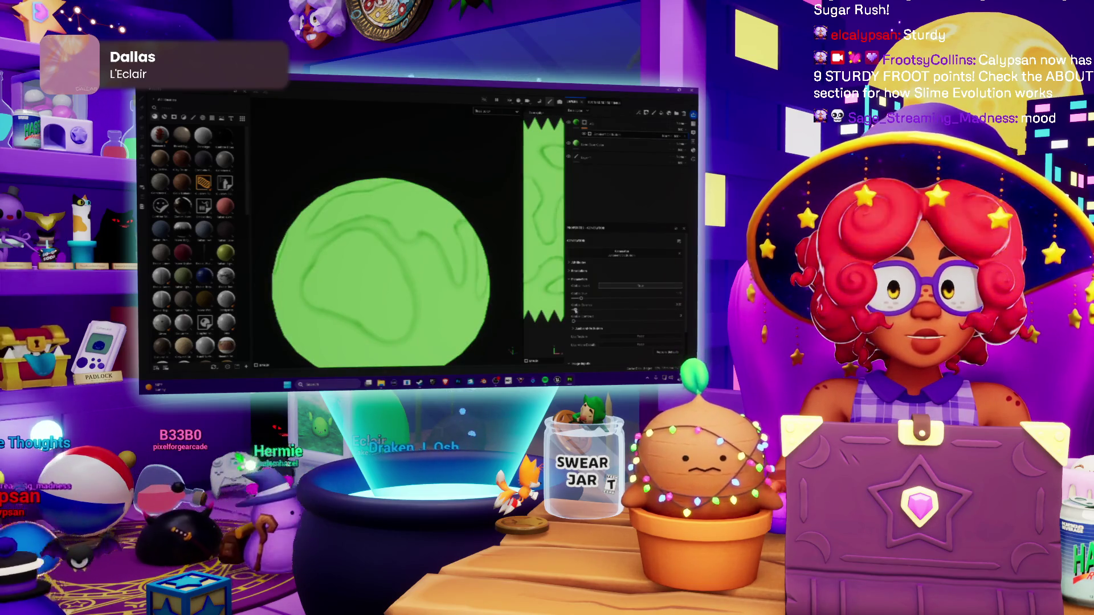
left_click(574, 310)
left_click(574, 310)
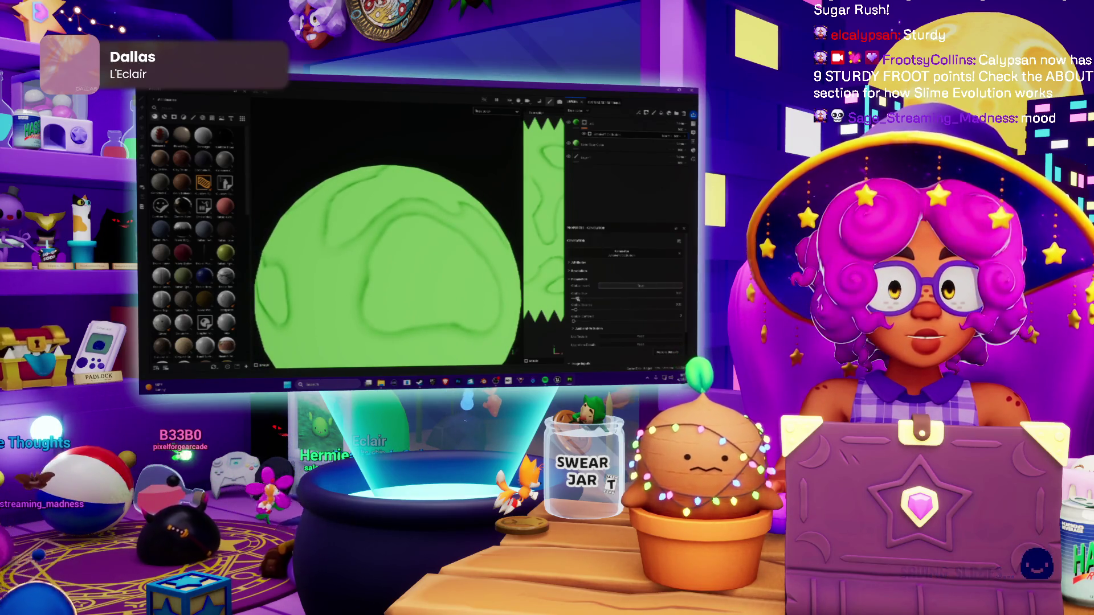
left_click(576, 308)
left_click(576, 311)
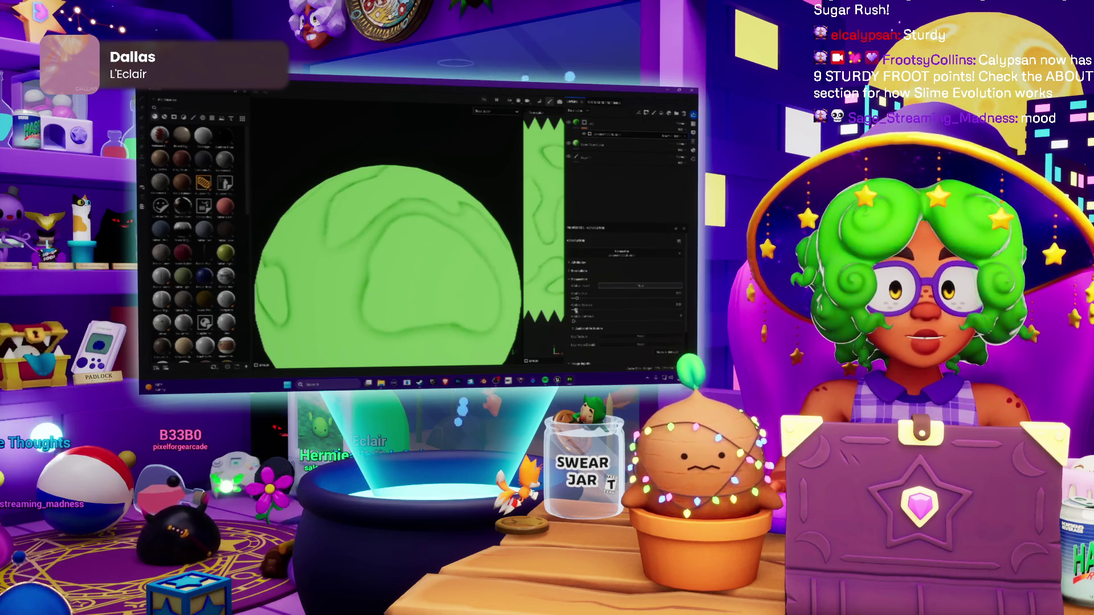
left_click(575, 310)
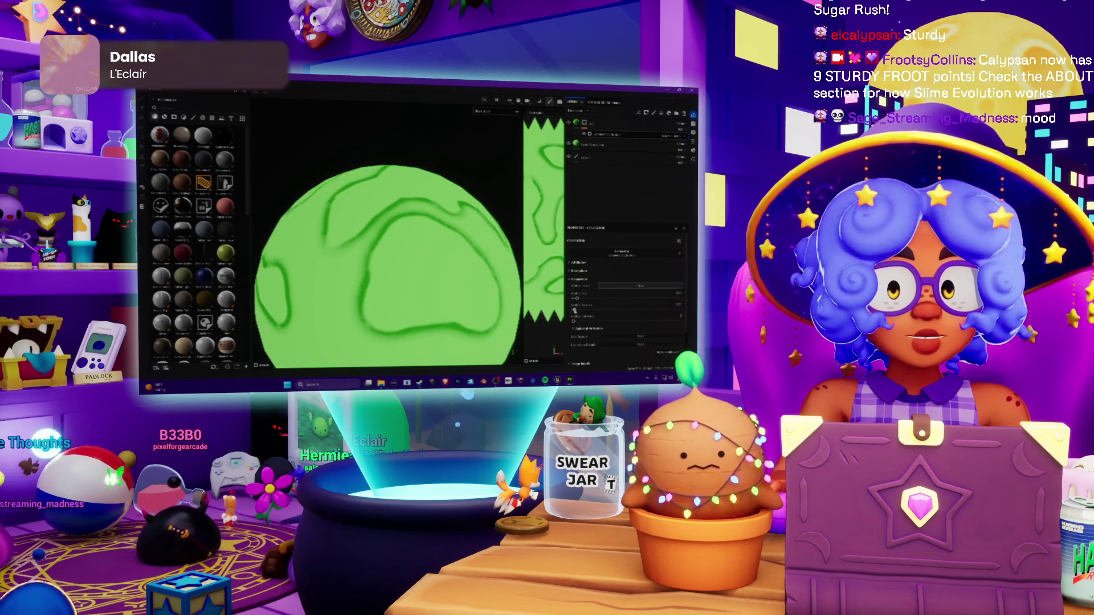
mouse_move(578, 300)
left_mouse_down()
mouse_move(588, 299)
mouse_move(574, 298)
left_mouse_up()
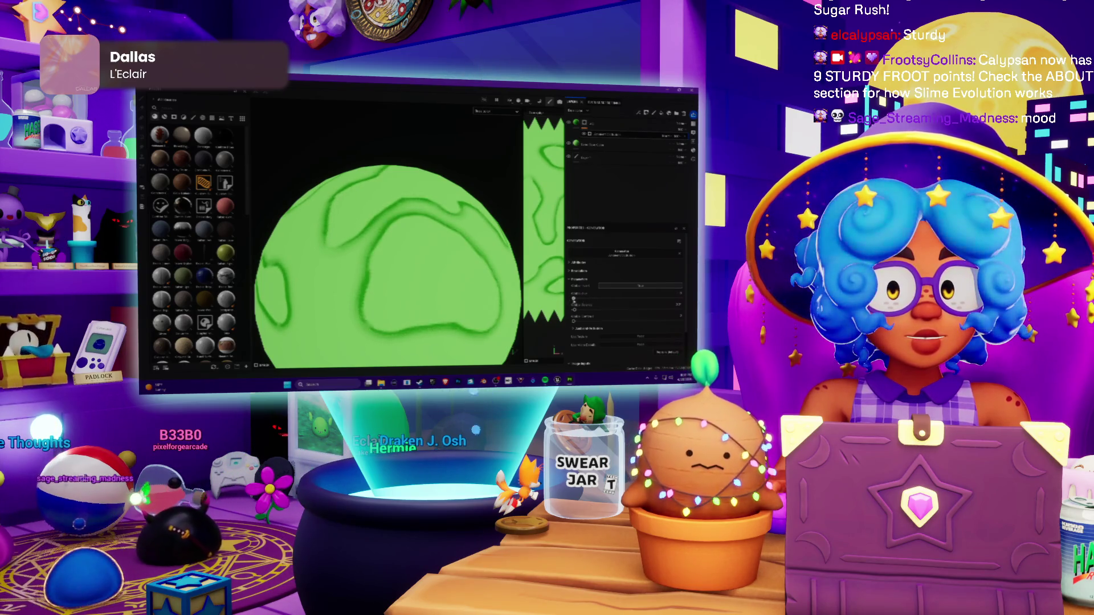
Step: Select the contour-line layer and start recolouring its lines to yellow-orange
scroll(397, 252, "down", 3)
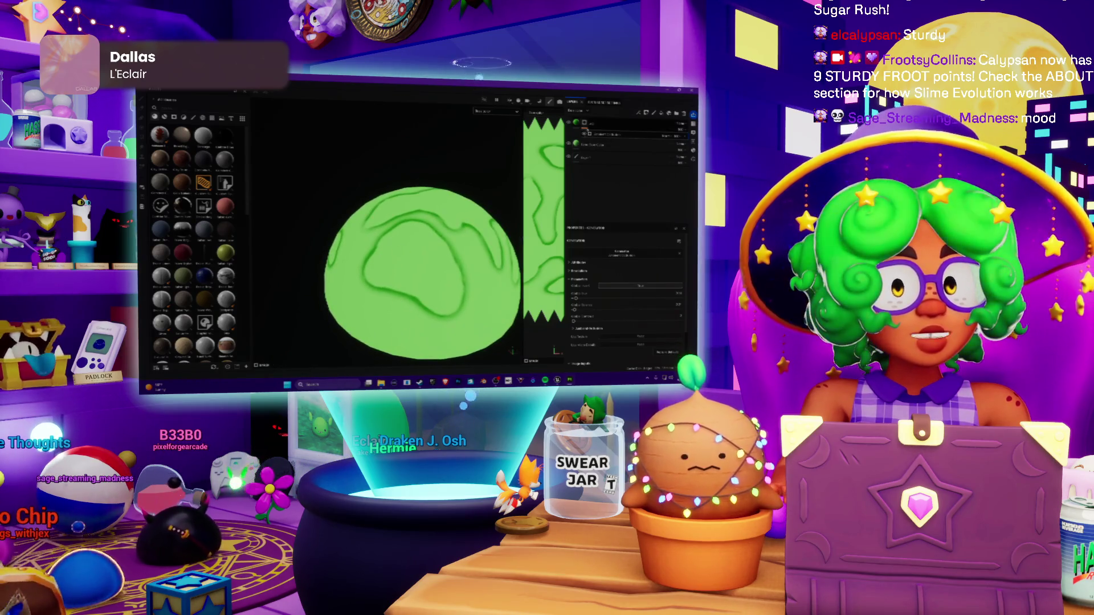
scroll(461, 240, "up", 5)
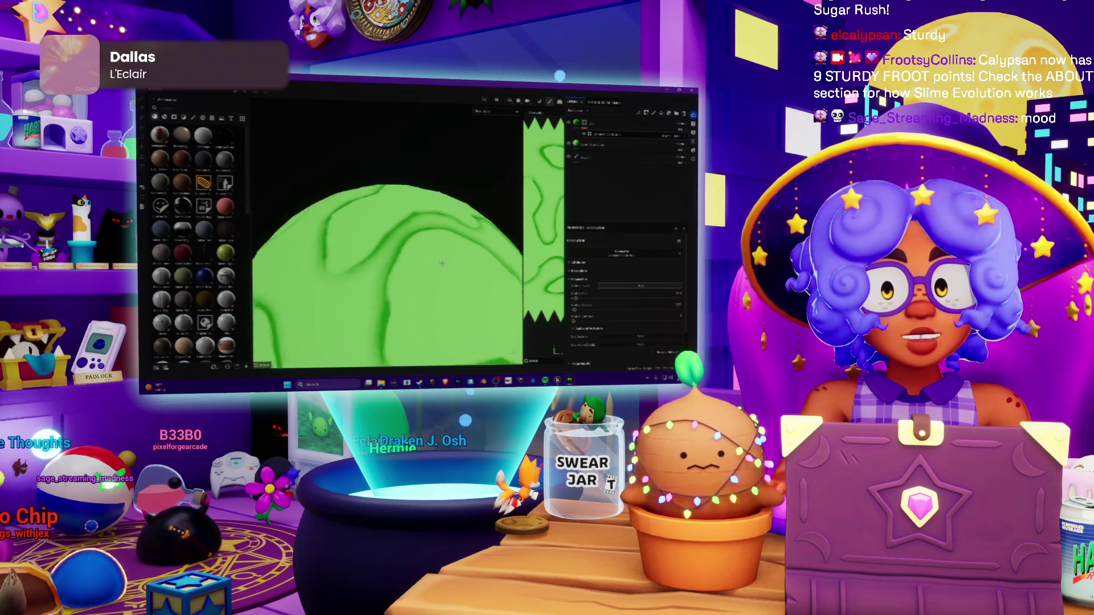
scroll(461, 240, "down", 3)
left_click_drag(444, 244, 384, 254, "alt")
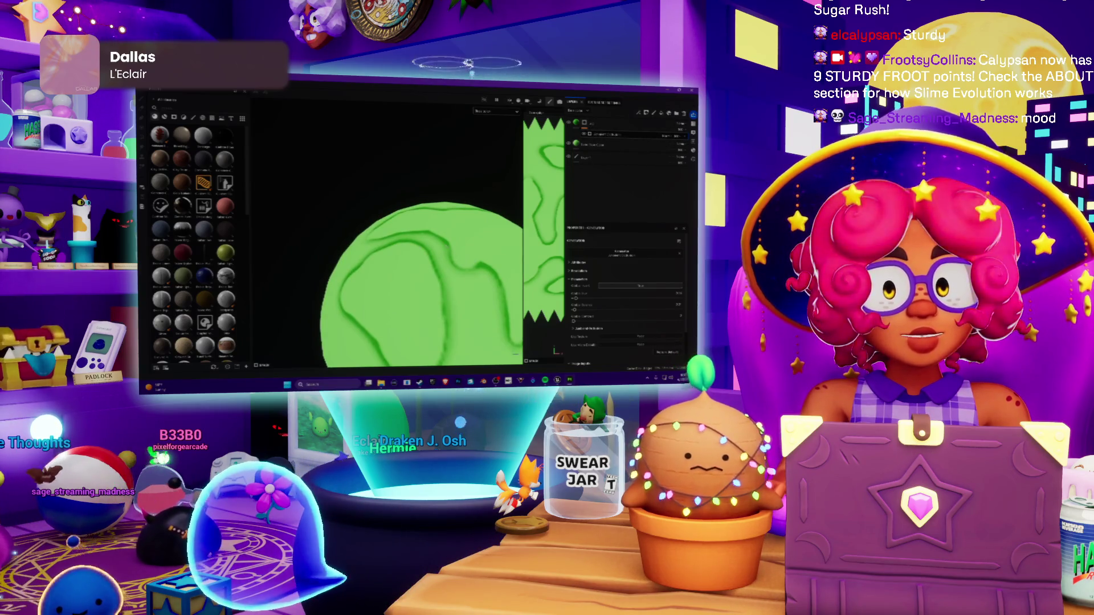
left_click(626, 143)
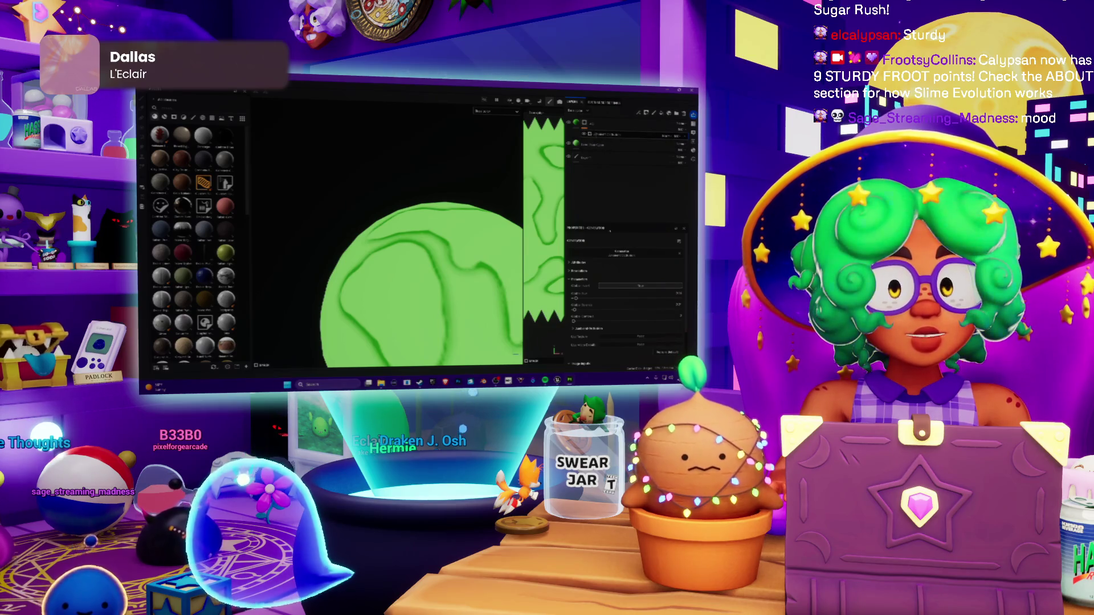
left_click(627, 125)
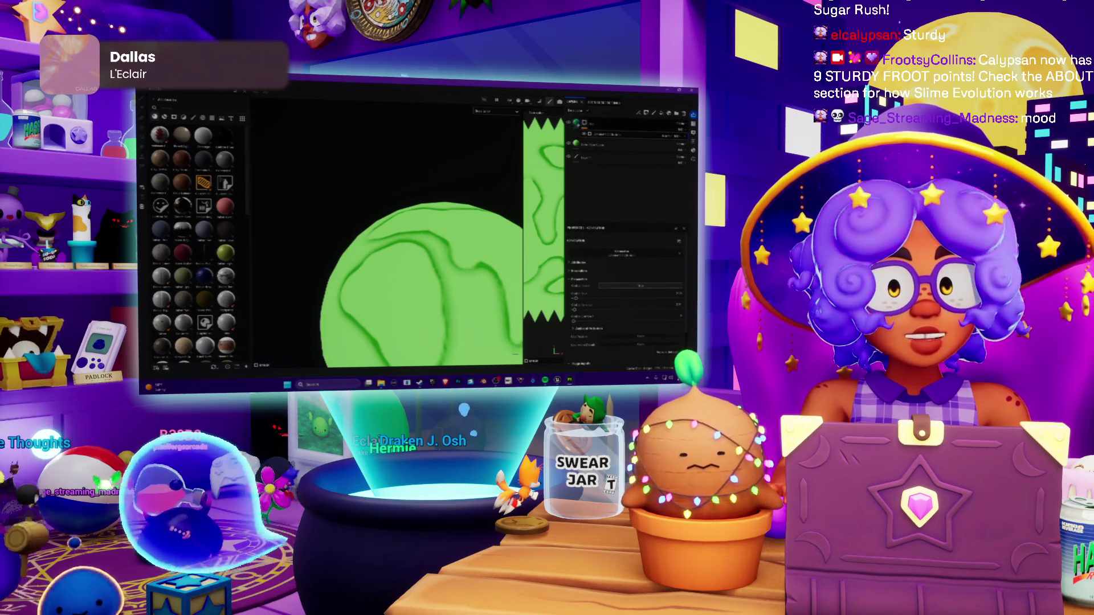
left_click(593, 137)
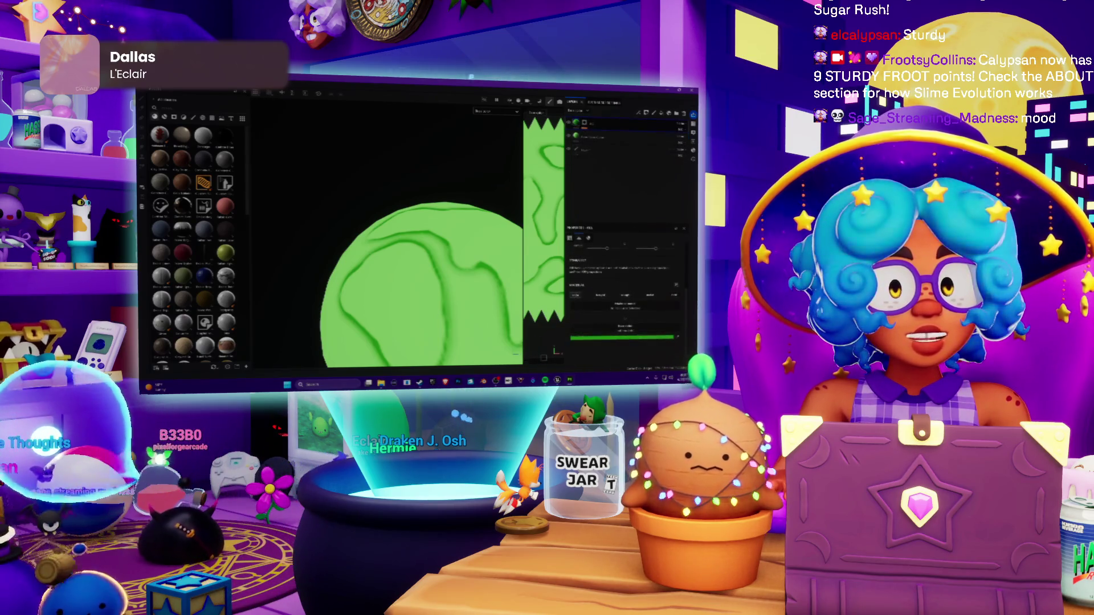
left_click(629, 339)
mouse_move(621, 274)
left_mouse_down()
mouse_move(621, 256)
mouse_move(585, 235)
left_mouse_up()
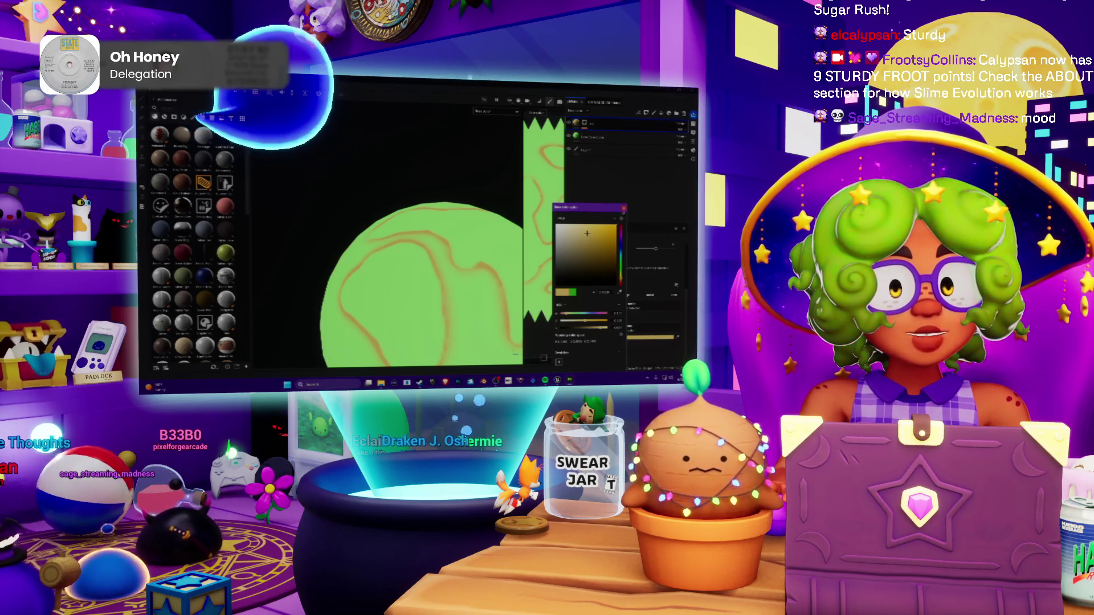
Step: Confirm the yellow-orange line colour, then add a new empty paint layer with a freehand brush
left_click(624, 208)
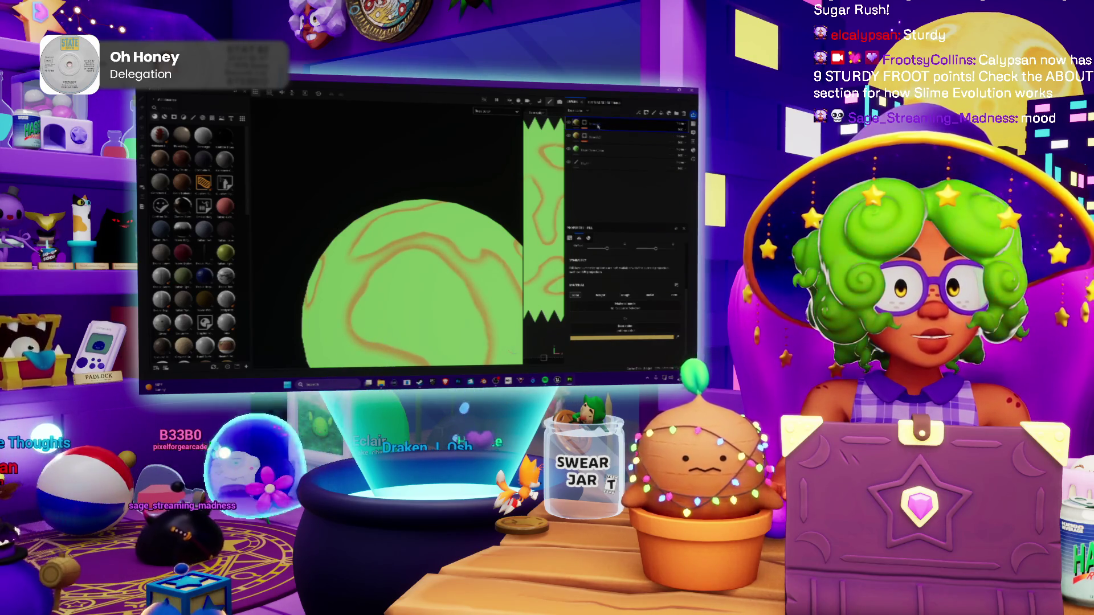
key("ctrl+d")
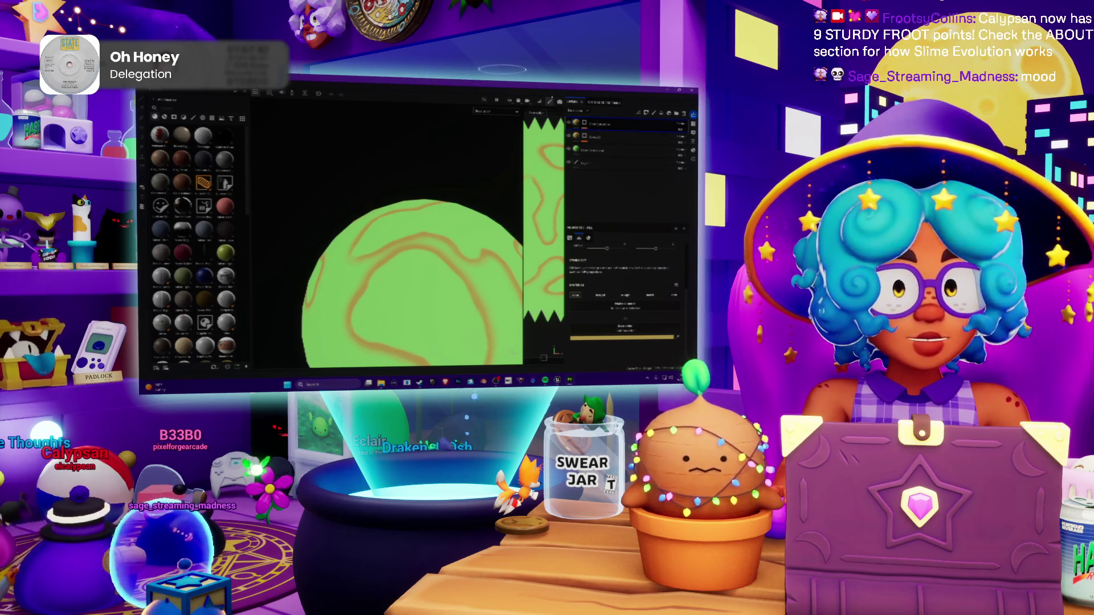
key("1")
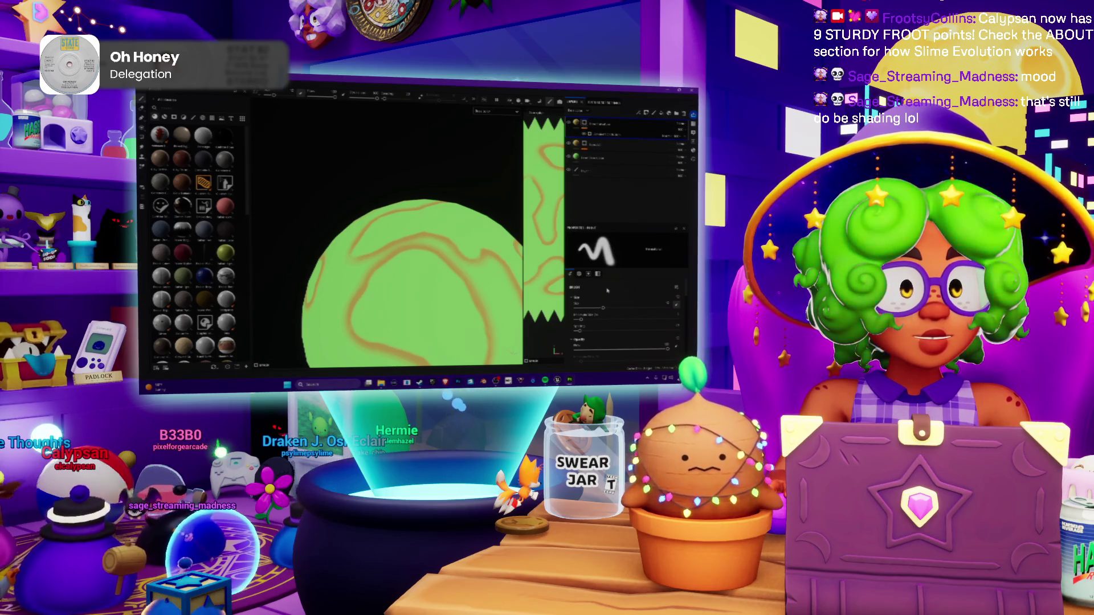
Step: Paint squiggly orange strokes across the sphere on the new layer
mouse_move(319, 205)
left_mouse_down()
mouse_move(431, 250)
mouse_move(439, 239)
mouse_move(421, 232)
left_mouse_up()
scroll(432, 250, "up", 3)
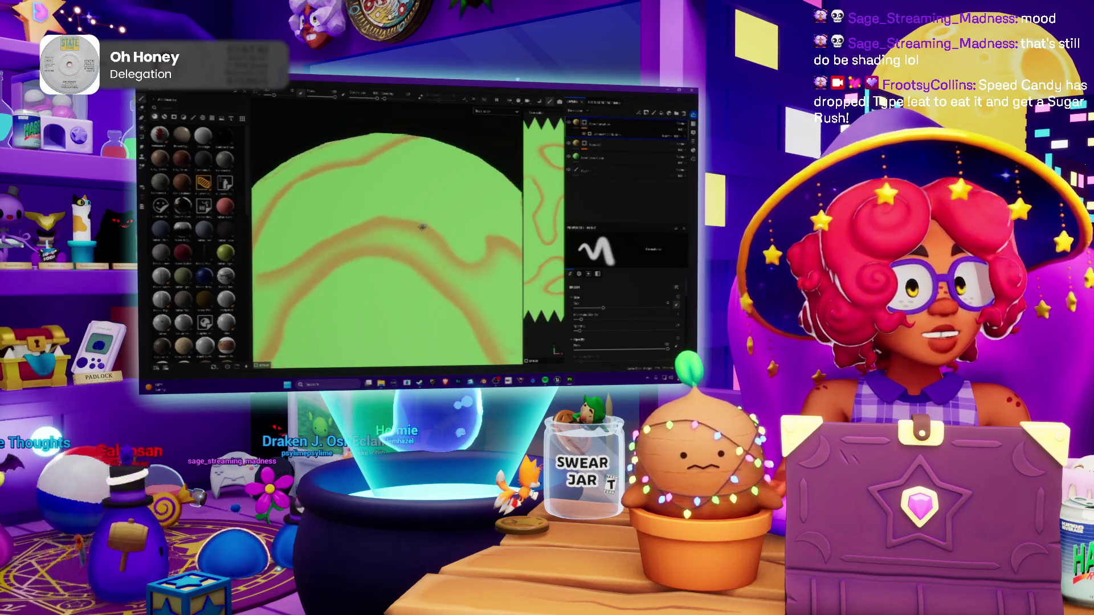
scroll(410, 240, "down", 3)
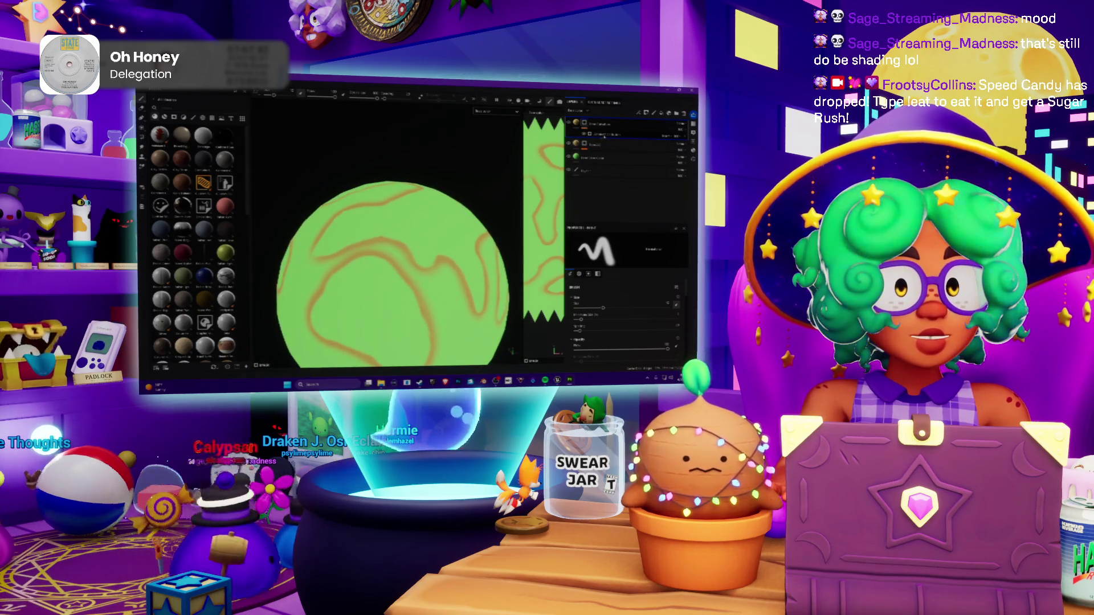
Step: Swap the striped layer's material for another library material with a paler look
left_click(604, 137)
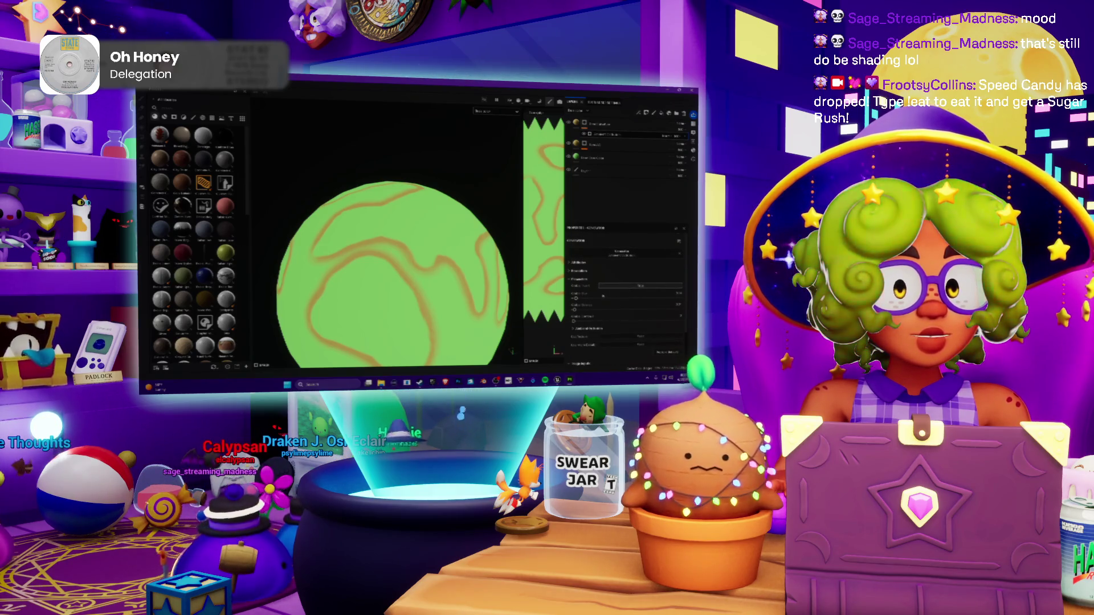
left_click(619, 255)
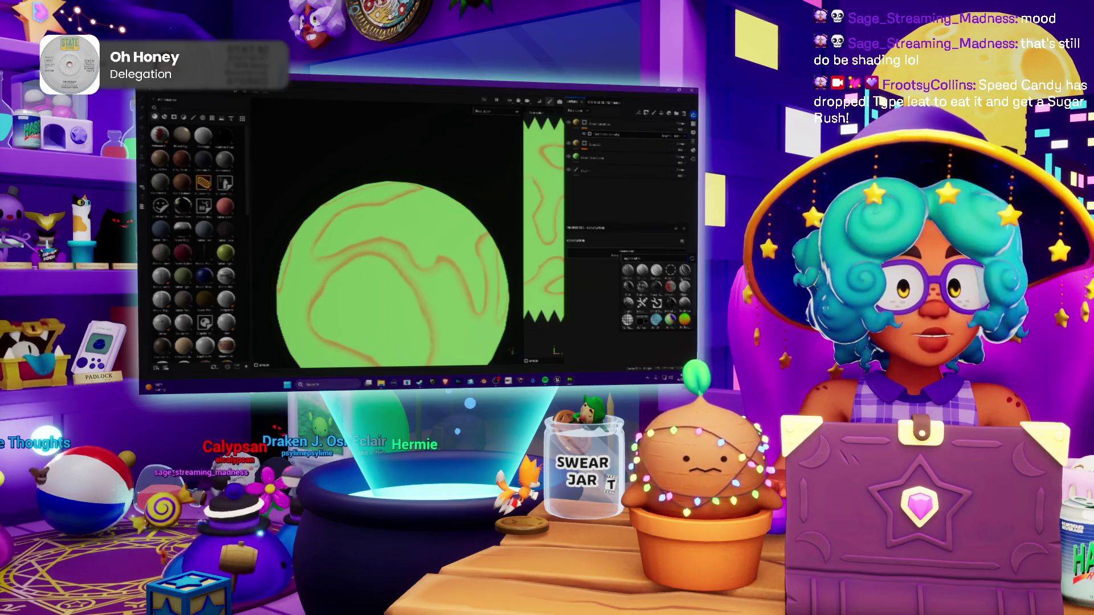
left_click(639, 290)
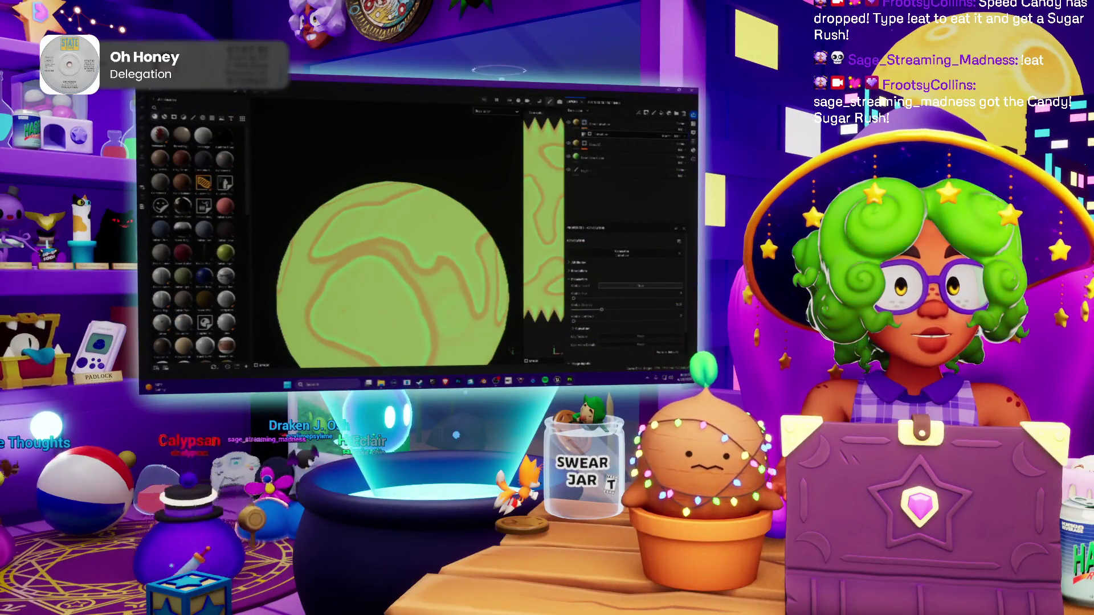
Step: Adjust the material parameters to thin the stripes and shift them across the sphere
left_click(635, 289)
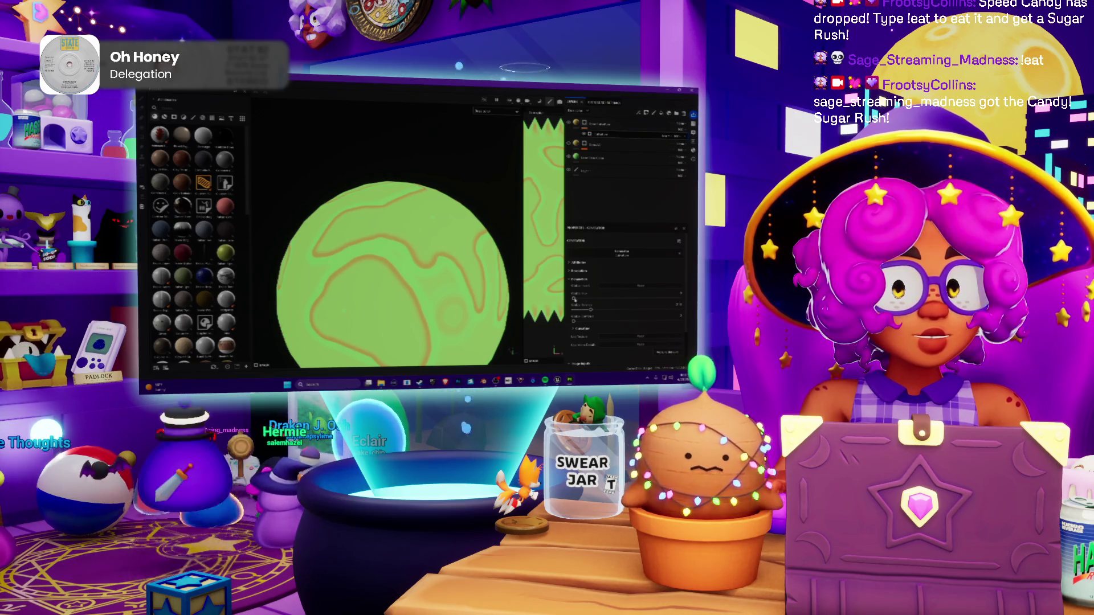
left_click_drag(574, 298, 584, 300)
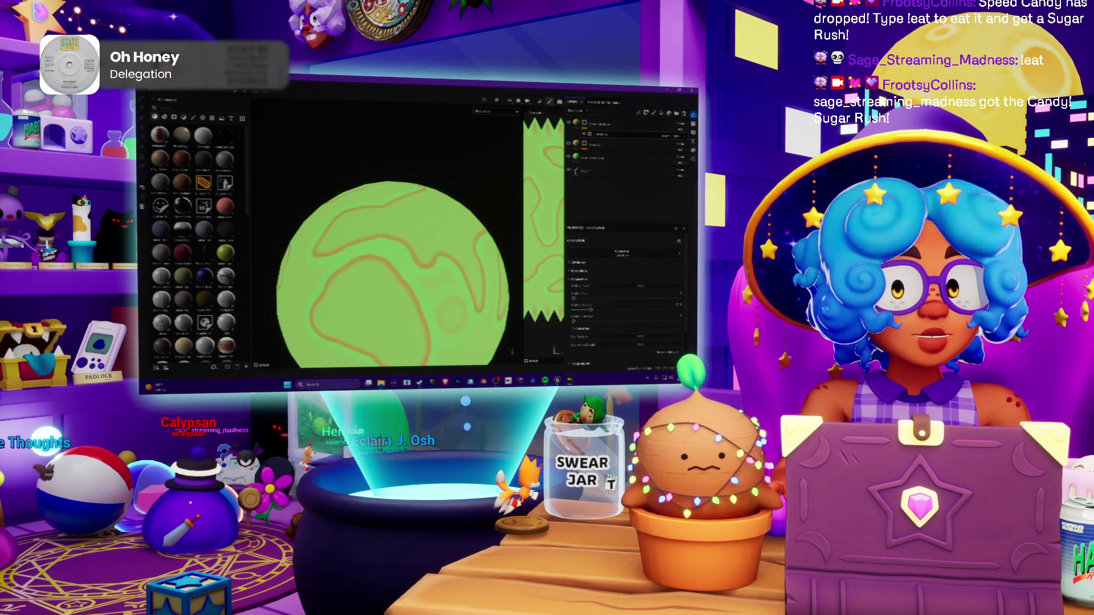
scroll(408, 237, "up", 5)
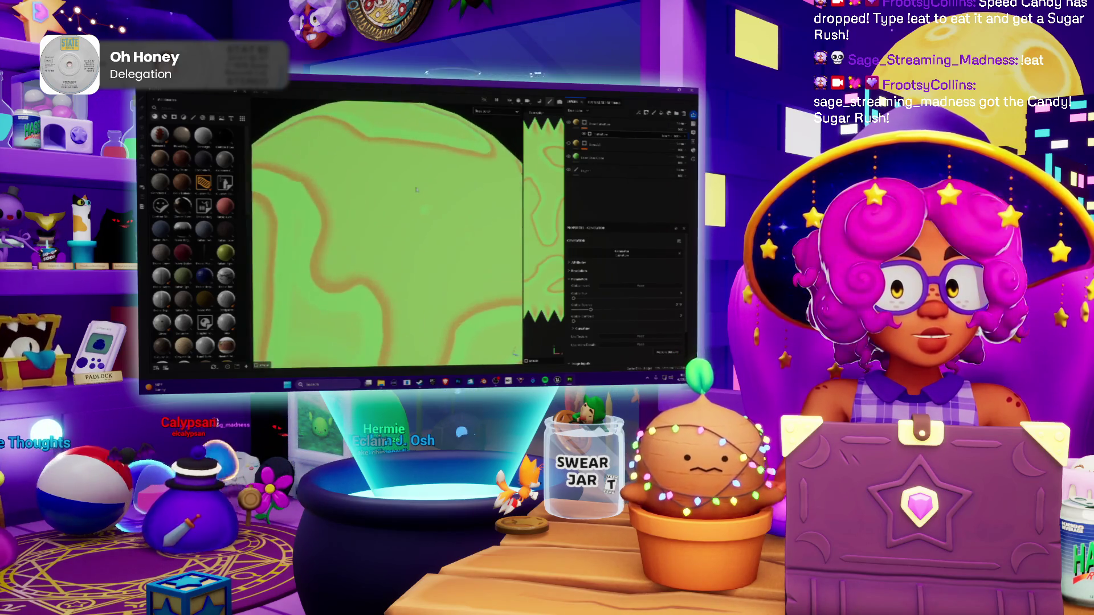
scroll(428, 242, "down", 3)
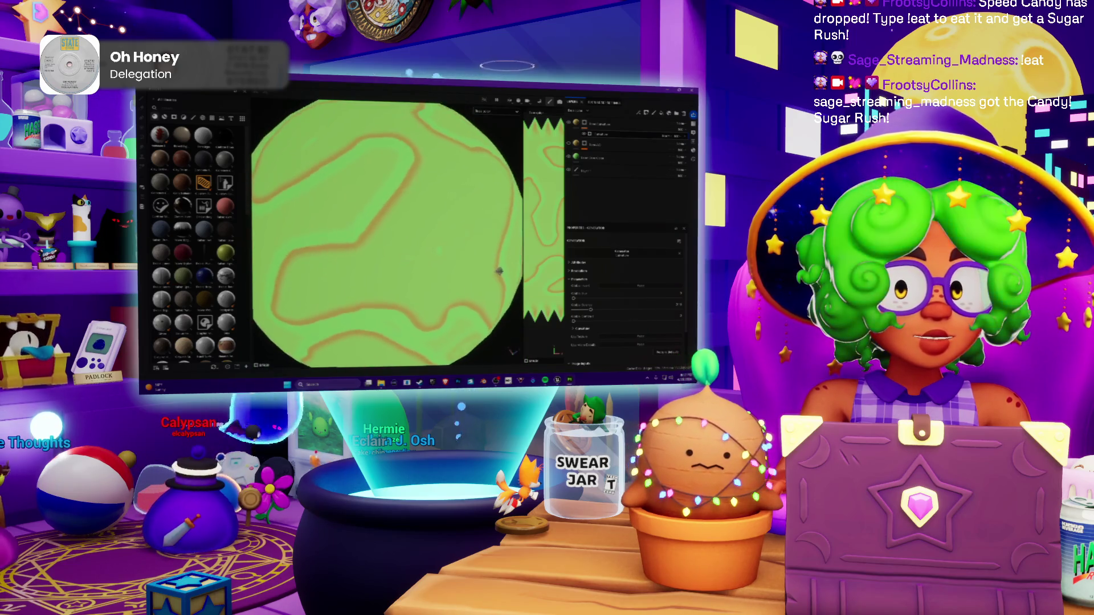
Step: Orbit the sphere to inspect the raised contour ridges from several sides
scroll(466, 186, "down", 3)
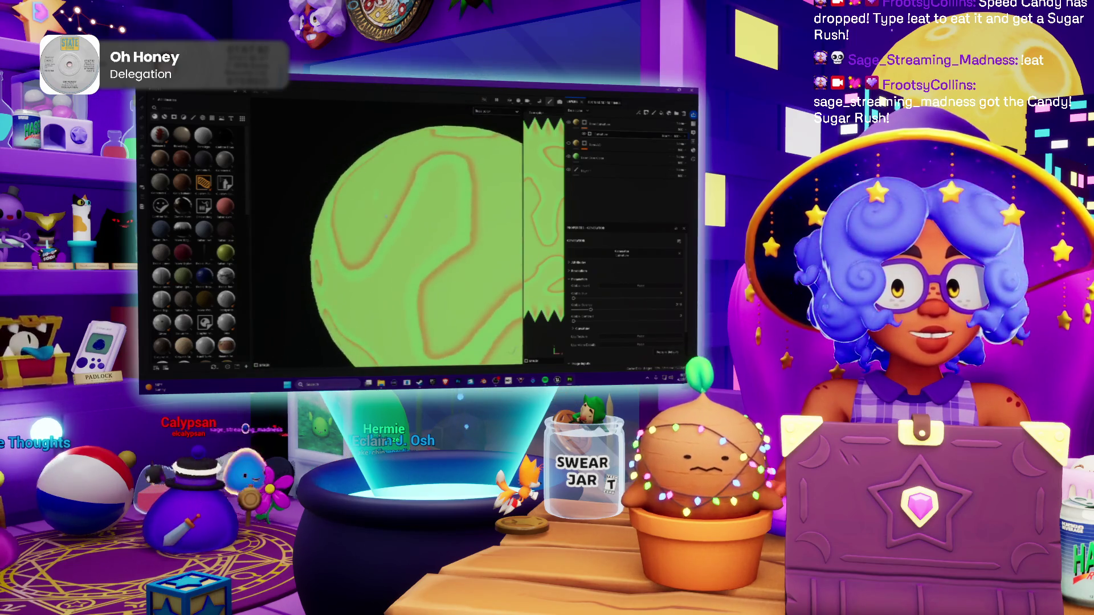
mouse_move(465, 186)
left_mouse_down("alt")
mouse_move(347, 155)
mouse_move(371, 188)
left_mouse_up("alt")
scroll(346, 154, "up", 3)
scroll(346, 154, "down", 3)
mouse_move(371, 188)
middle_mouse_down("alt")
mouse_move(387, 268)
mouse_move(433, 202)
middle_mouse_up("alt")
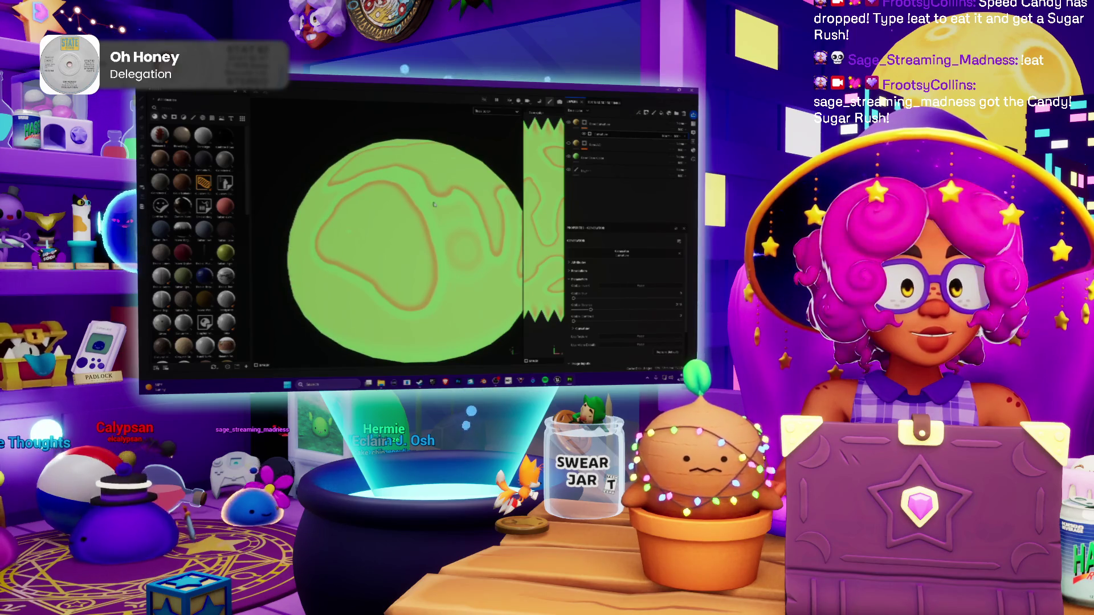
mouse_move(434, 204)
left_mouse_down("alt")
mouse_move(411, 229)
mouse_move(342, 257)
mouse_move(401, 191)
mouse_move(438, 201)
mouse_move(356, 216)
mouse_move(319, 277)
left_mouse_up("alt")
scroll(319, 277, "up", 2)
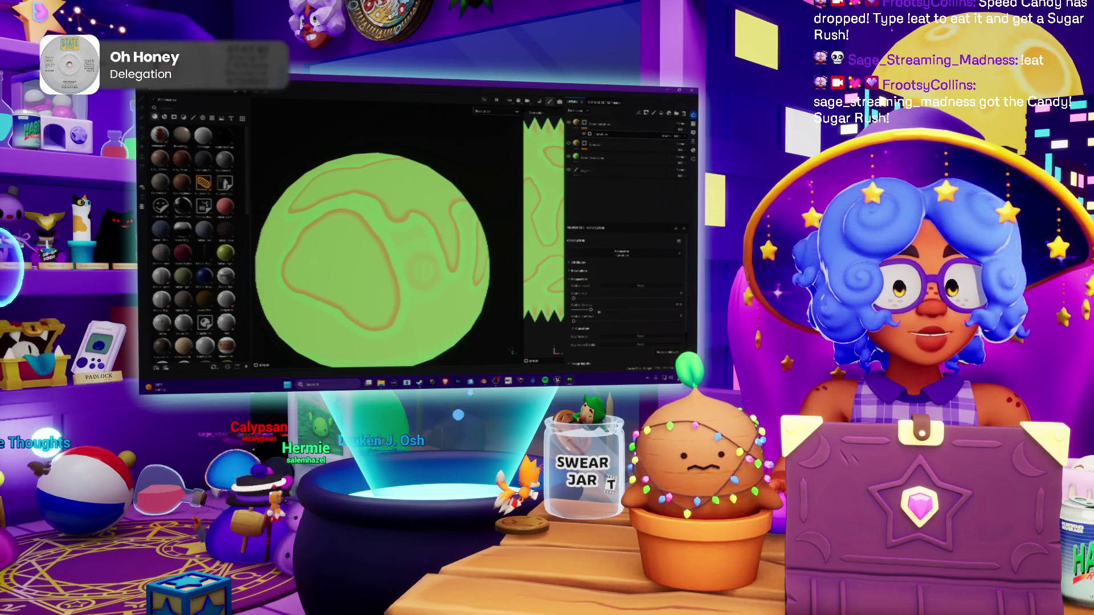
Step: Set the top fill layer's colour to light green and add a sub-layer under it
left_click(598, 123)
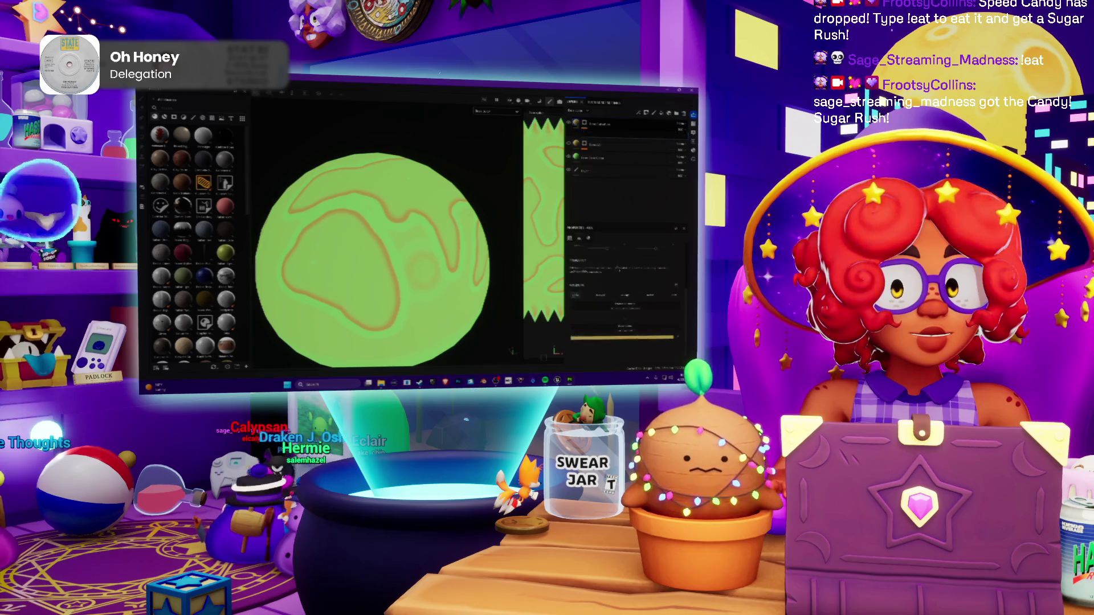
left_click(624, 338)
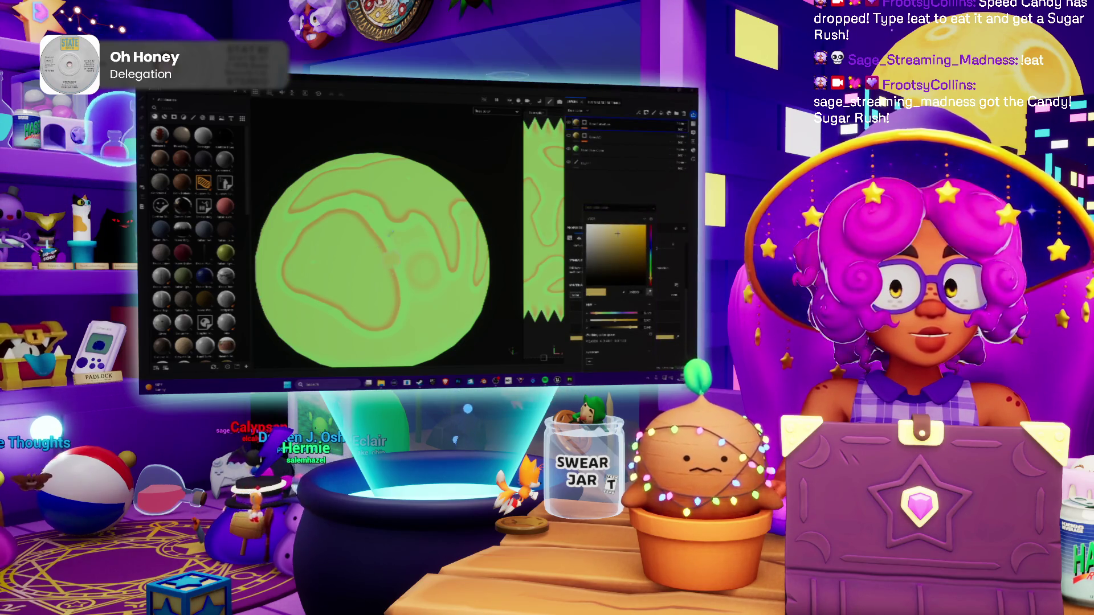
left_click(518, 263)
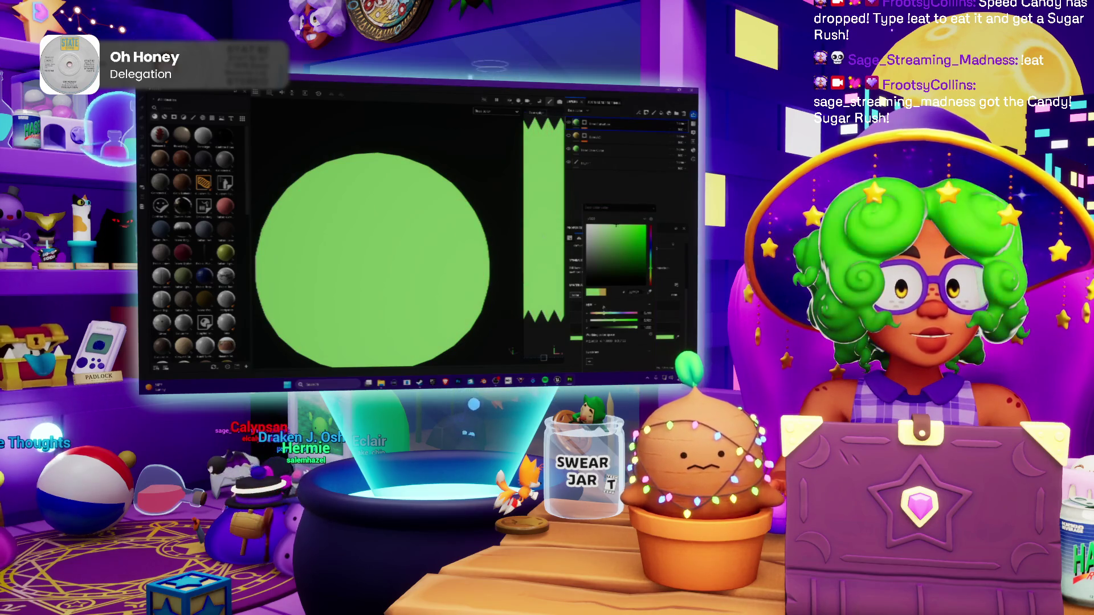
left_click(597, 226)
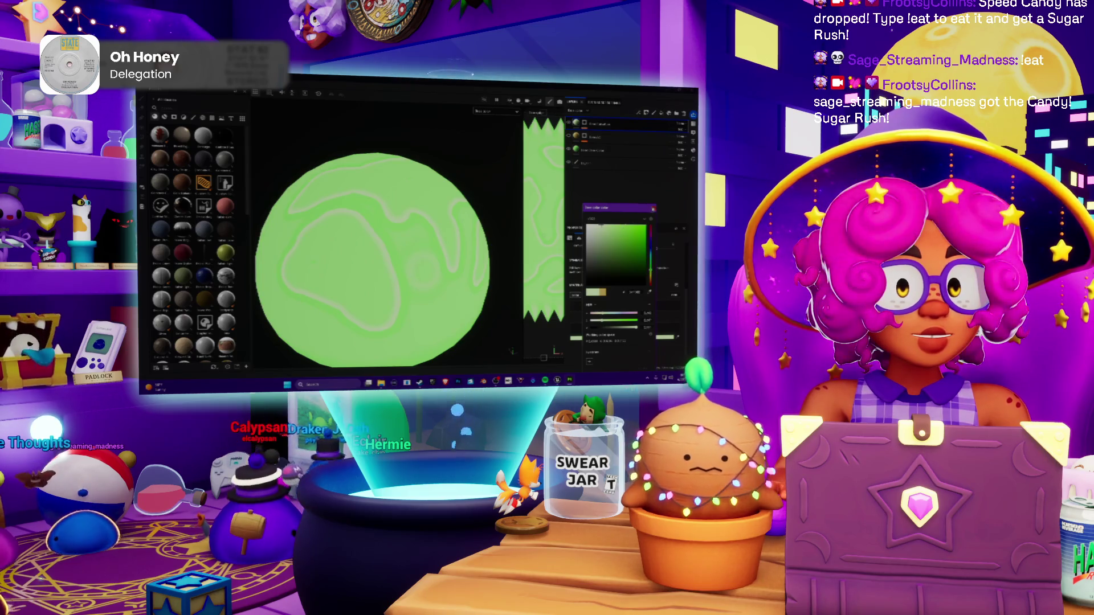
key("Escape")
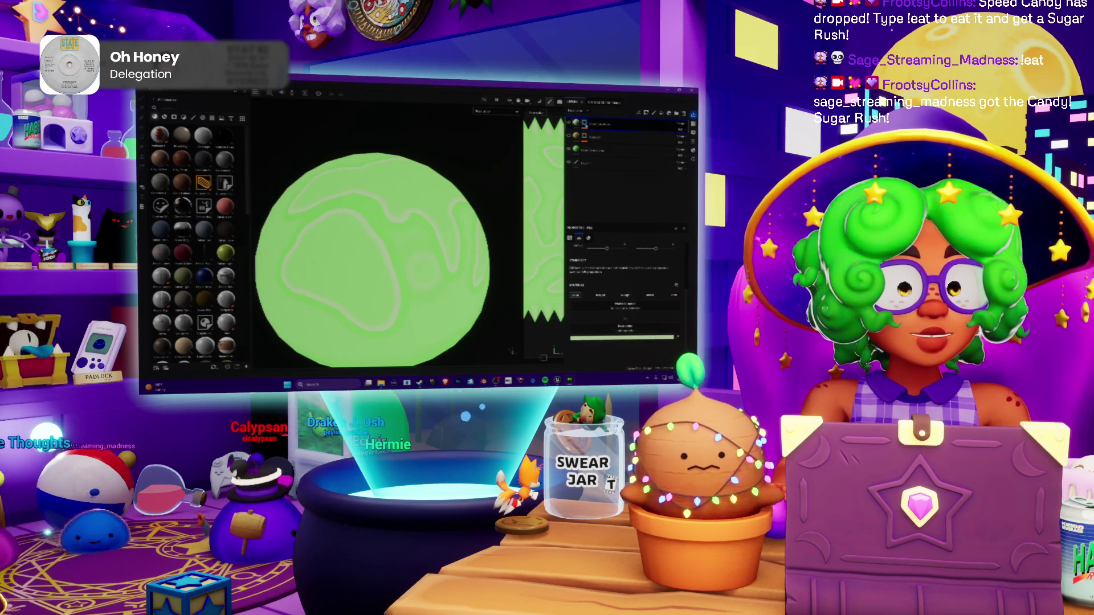
left_click(626, 134)
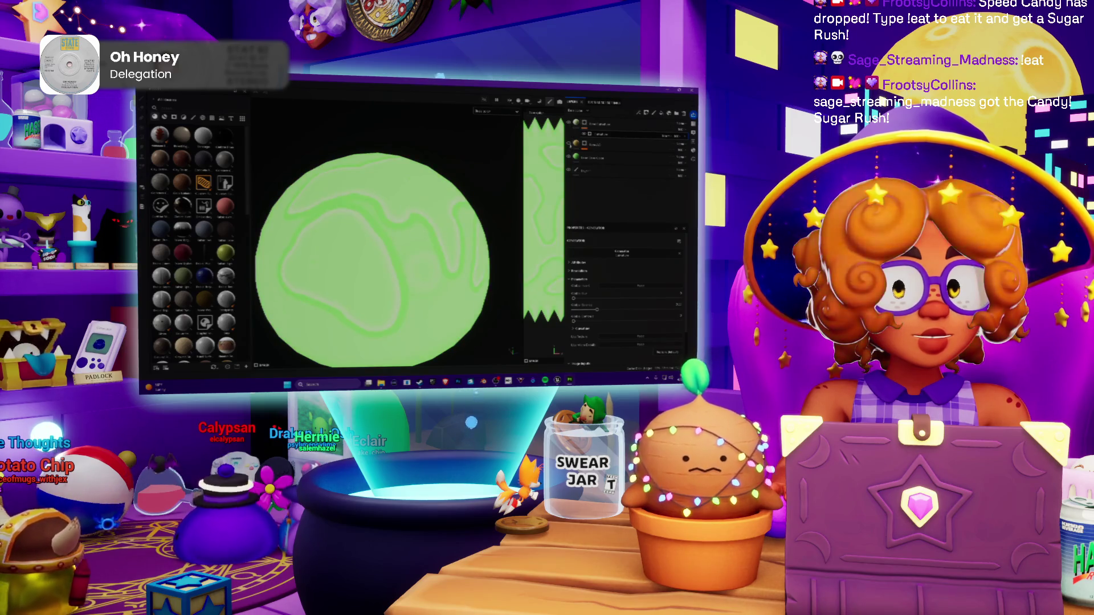
Step: Give another layer a more saturated green, then duplicate it with Ctrl+D
left_click(609, 124)
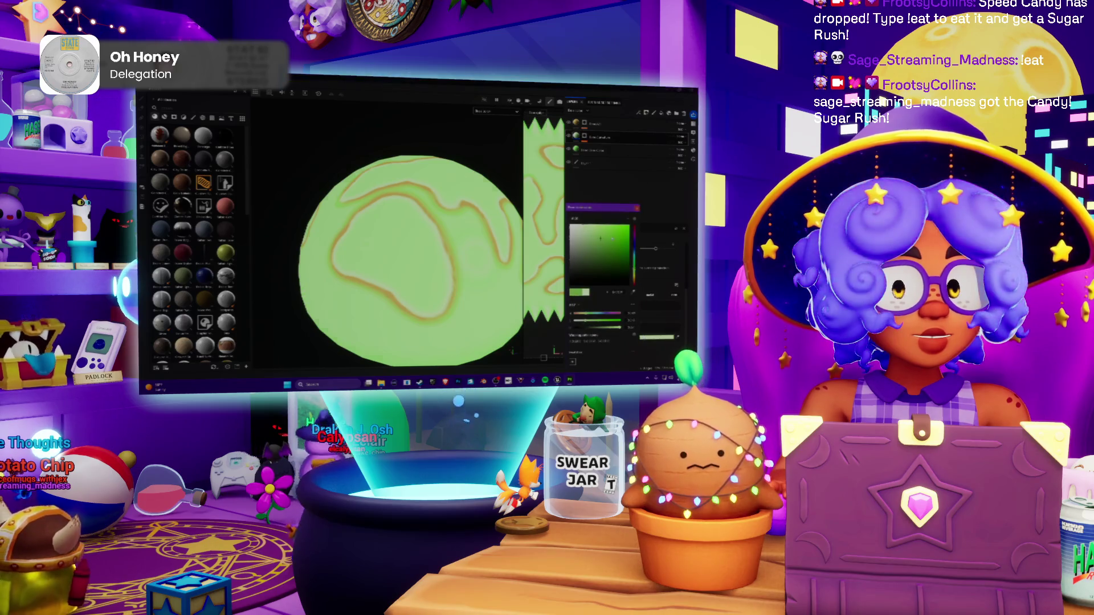
left_click(618, 227)
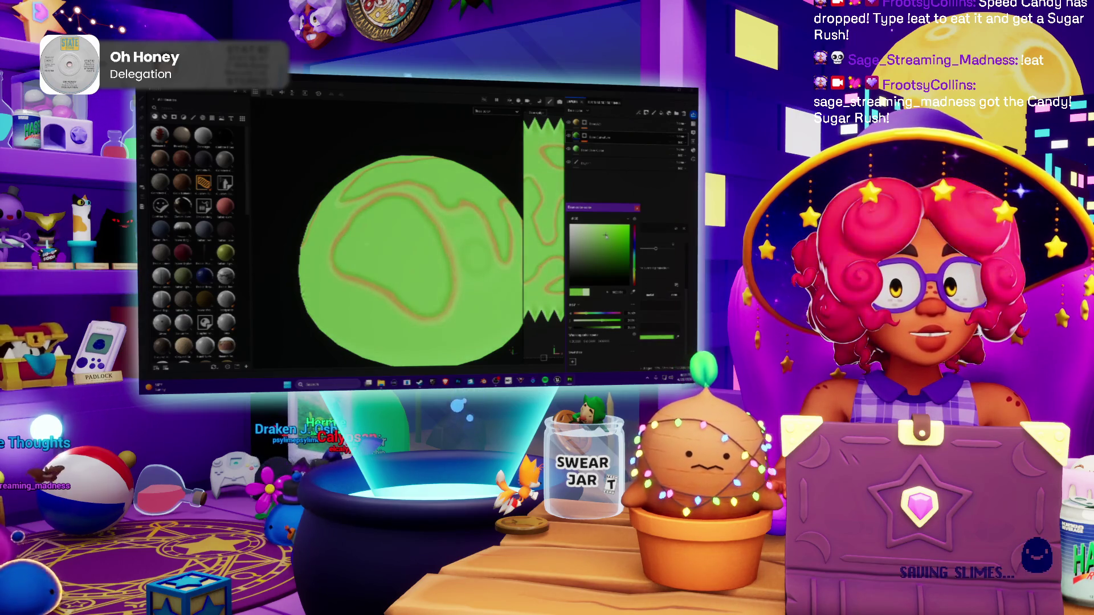
key("Escape")
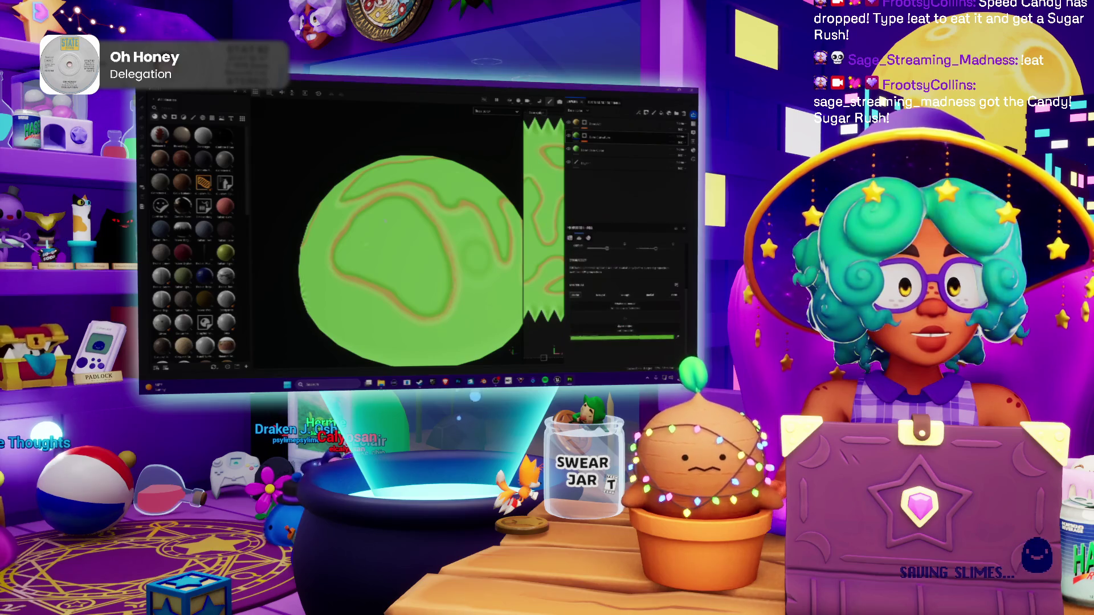
scroll(387, 268, "down", 3)
mouse_move(422, 270)
left_mouse_down("alt")
mouse_move(439, 288)
mouse_move(406, 258)
mouse_move(423, 233)
mouse_move(351, 258)
left_mouse_up("alt")
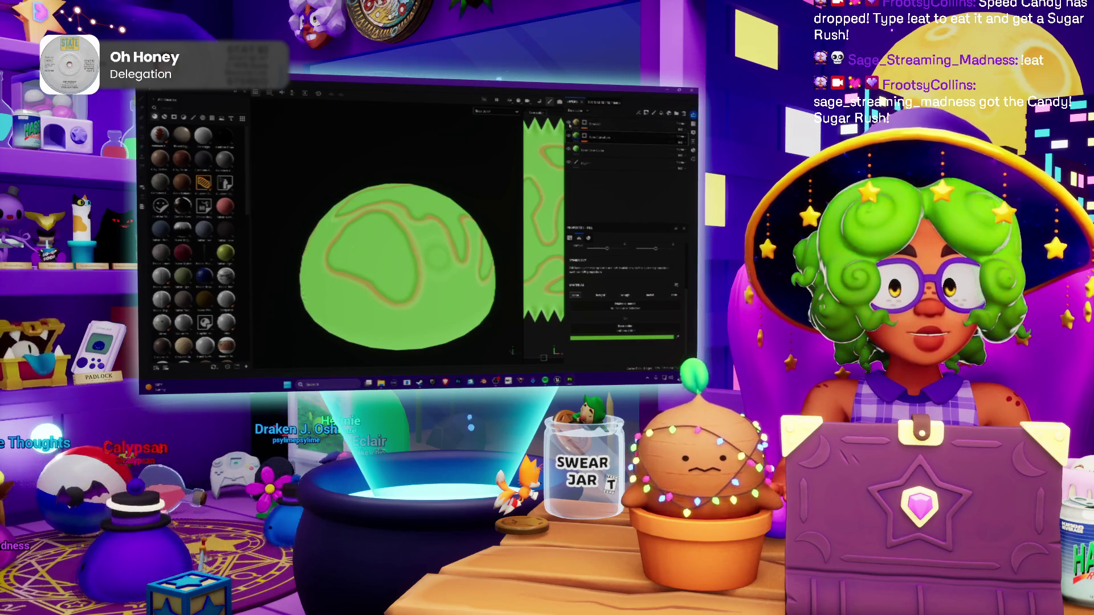
scroll(477, 181, "up", 2)
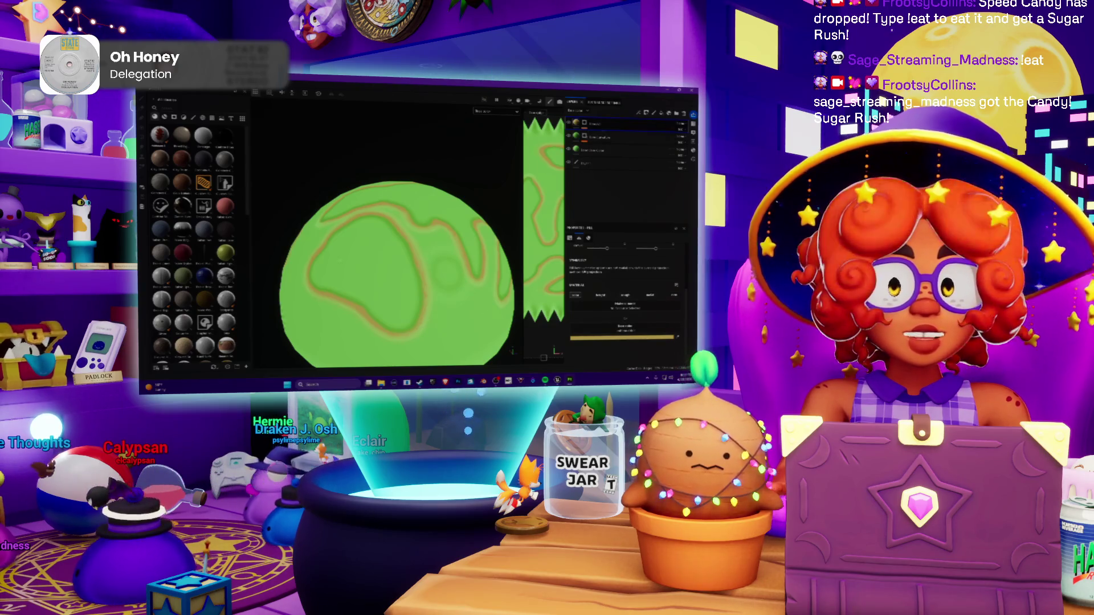
scroll(455, 215, "down", 2)
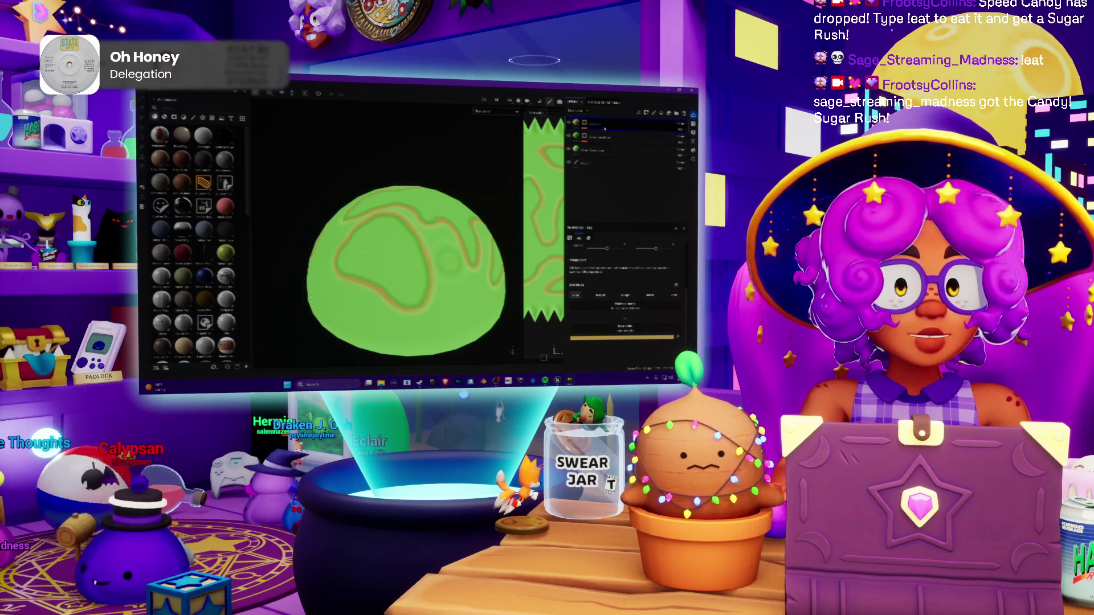
key("ctrl+d")
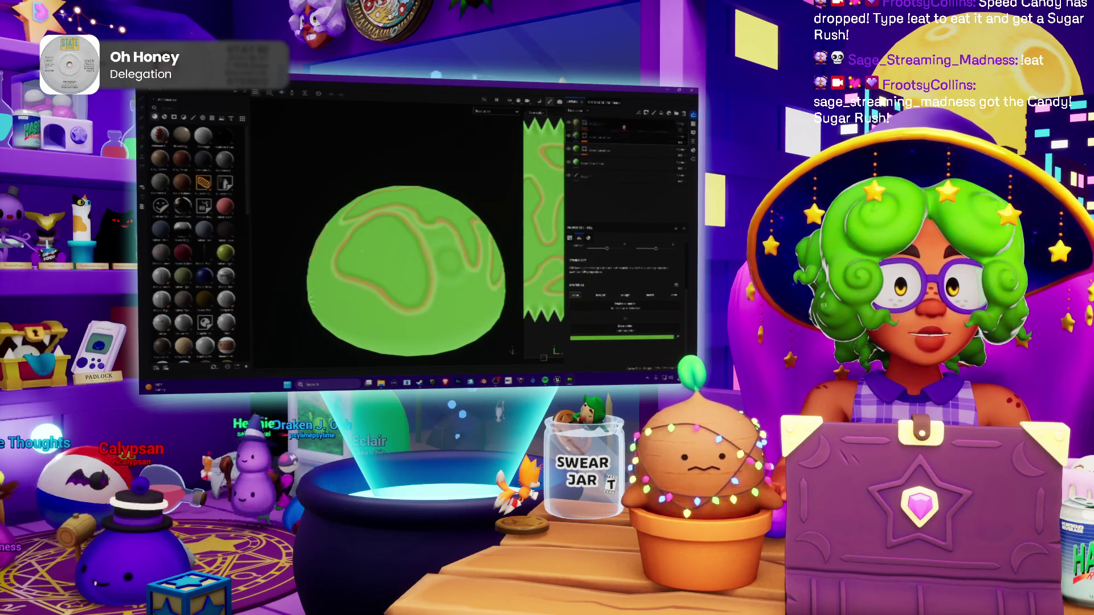
Step: Tint the duplicate blue, switch to the brush, and open another layer's material choices
left_click(624, 338)
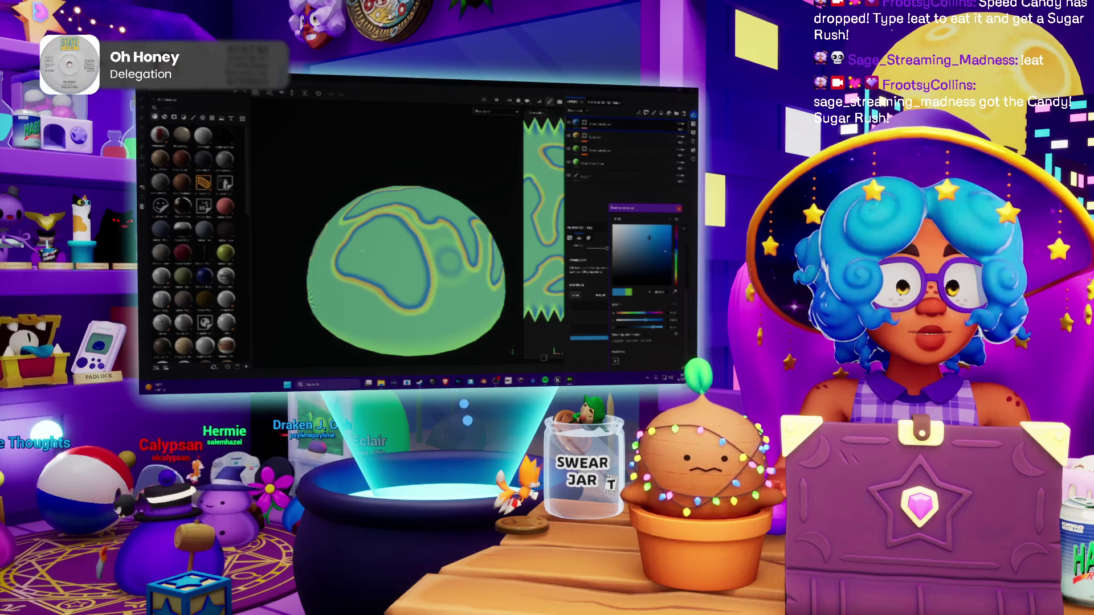
left_click_drag(502, 227, 518, 185, "alt")
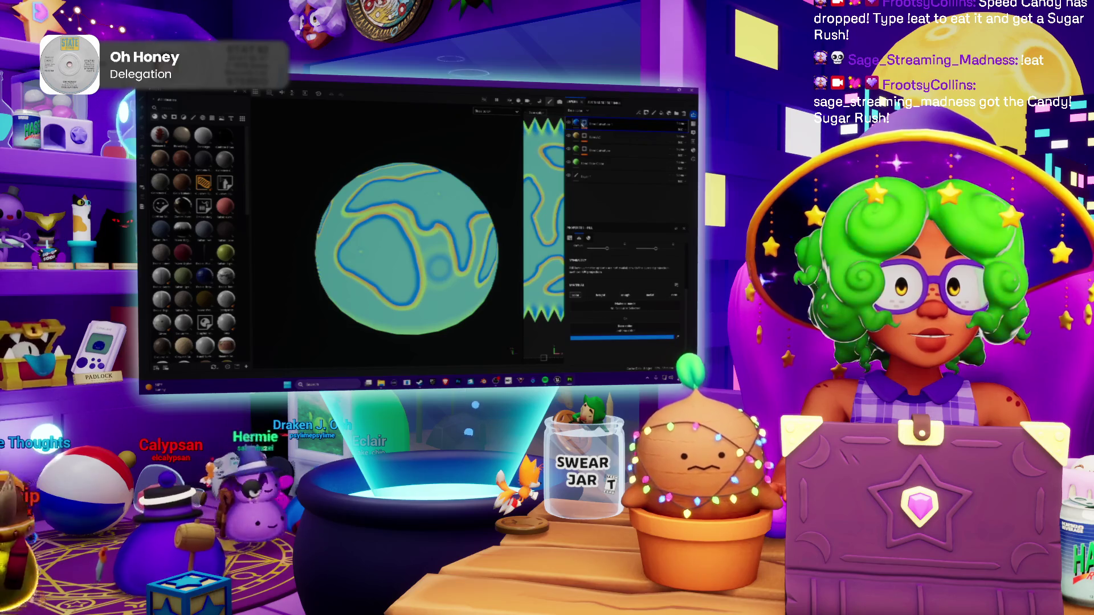
key("1")
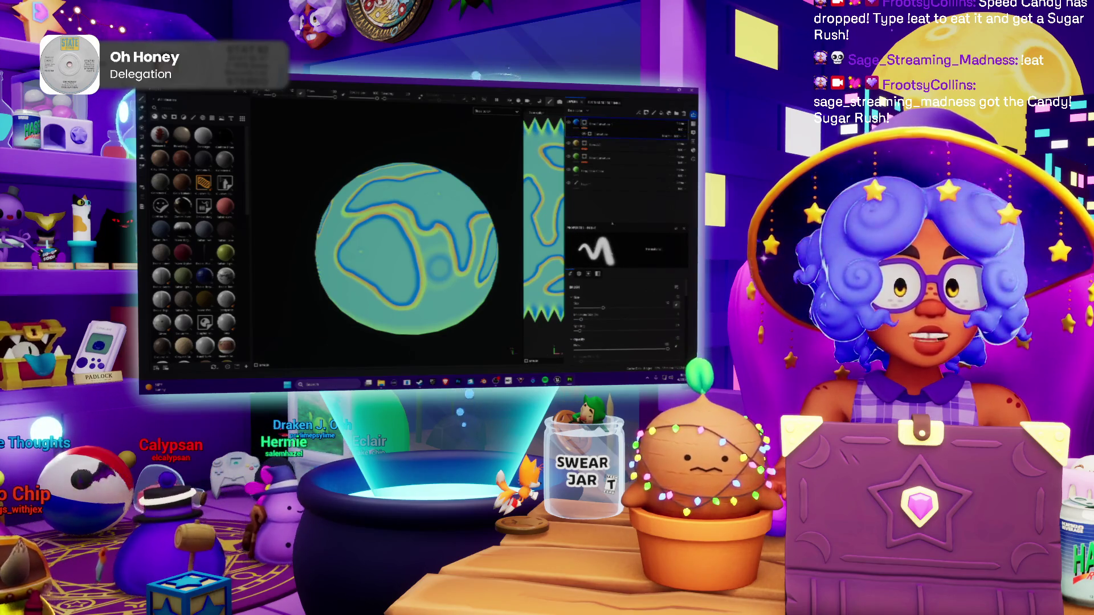
left_click(602, 135)
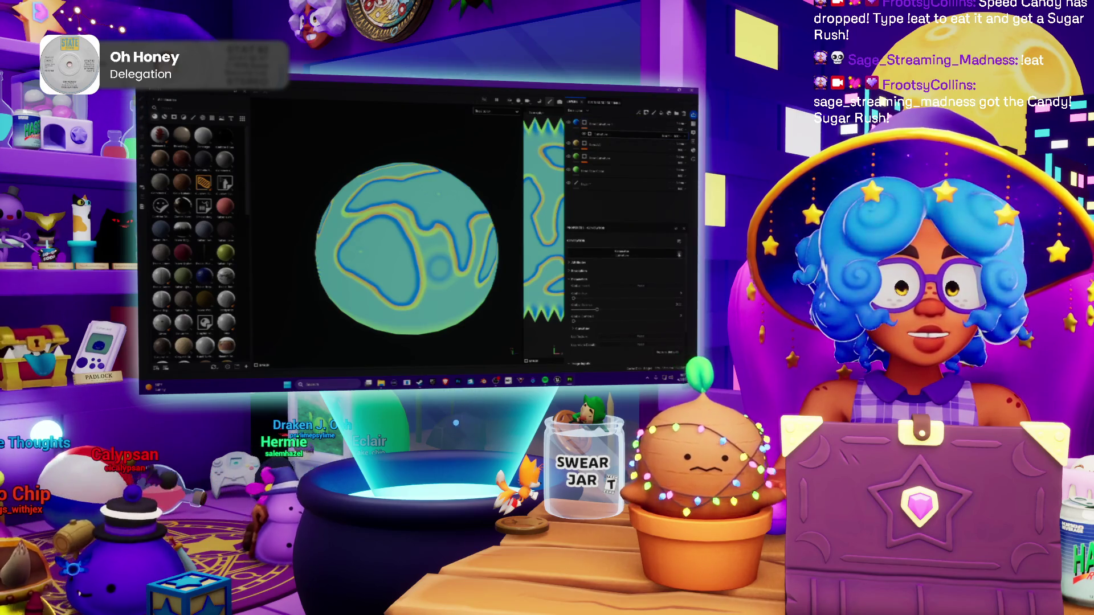
left_click(621, 252)
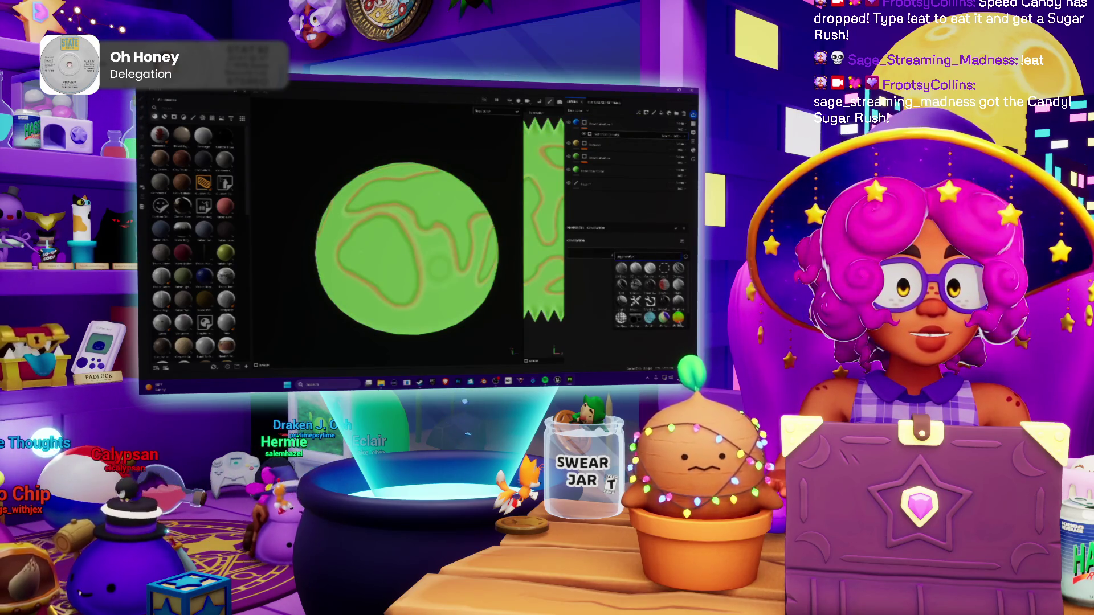
Step: Apply a blue material to the layer, then delete the effect tinting the sphere blue
mouse_move(678, 317)
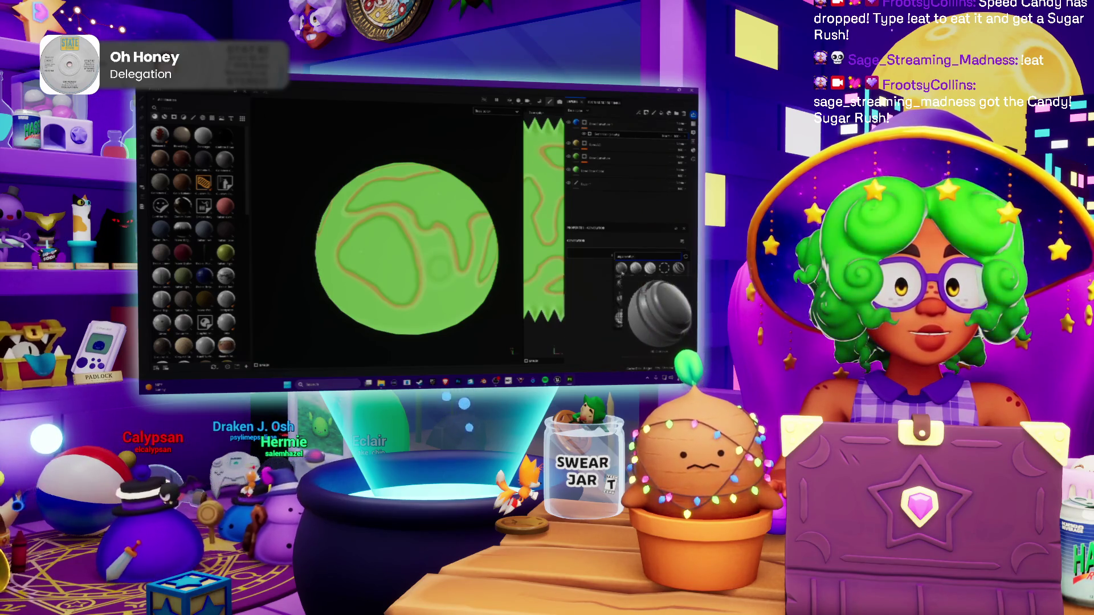
left_click(622, 273)
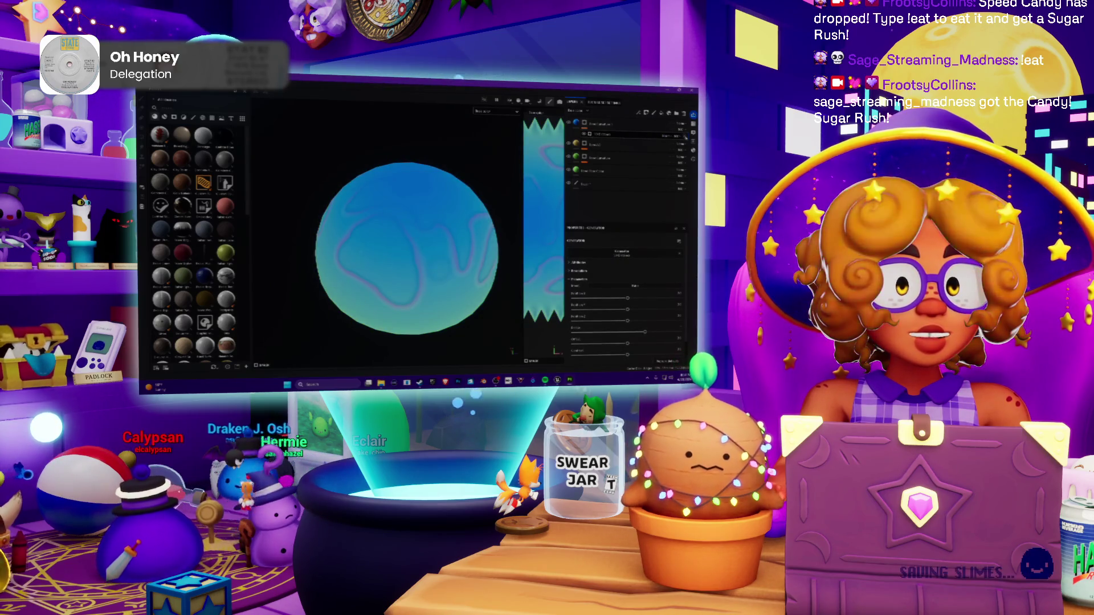
key("Delete")
Step: Add a new effect to the contour layer and browse resources for it
right_click(586, 127)
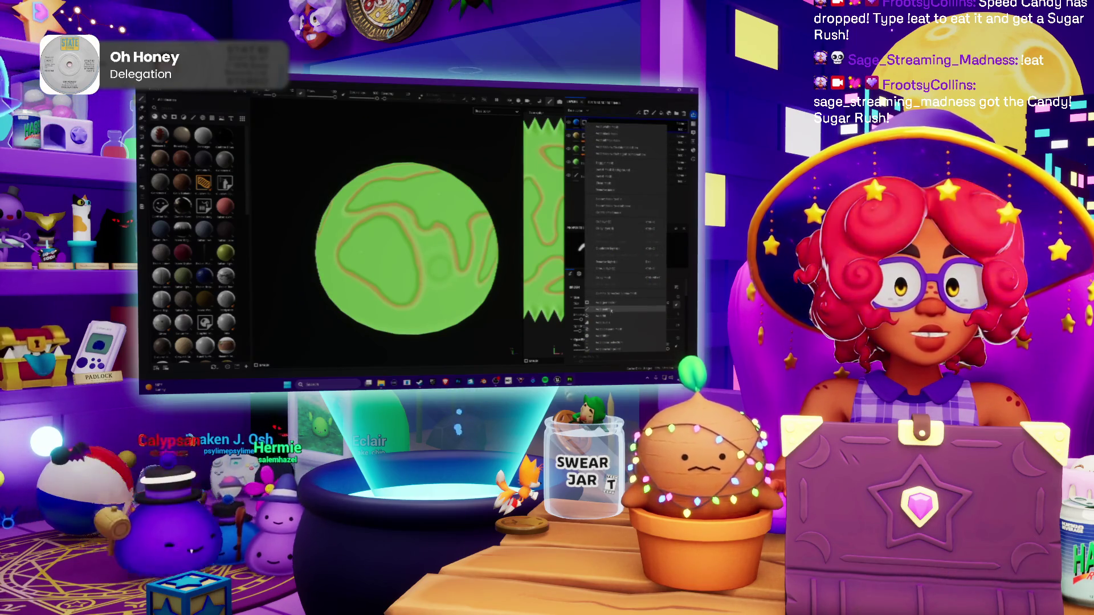
left_click(618, 285)
left_click(618, 255)
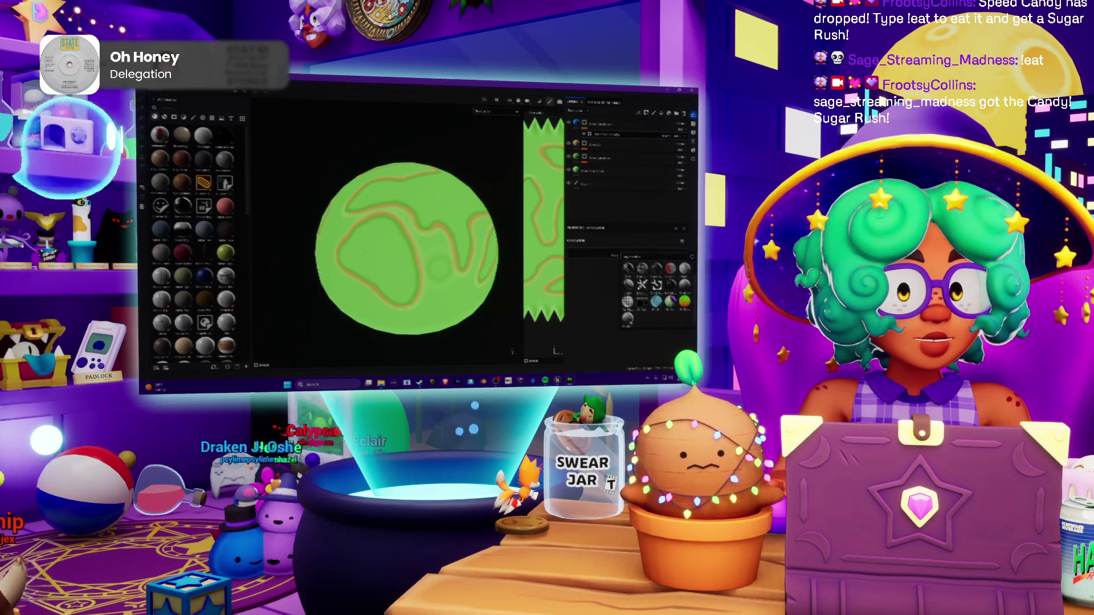
Step: Apply the chosen filter and weaken it until the sphere turns pale mint green
left_click(628, 320)
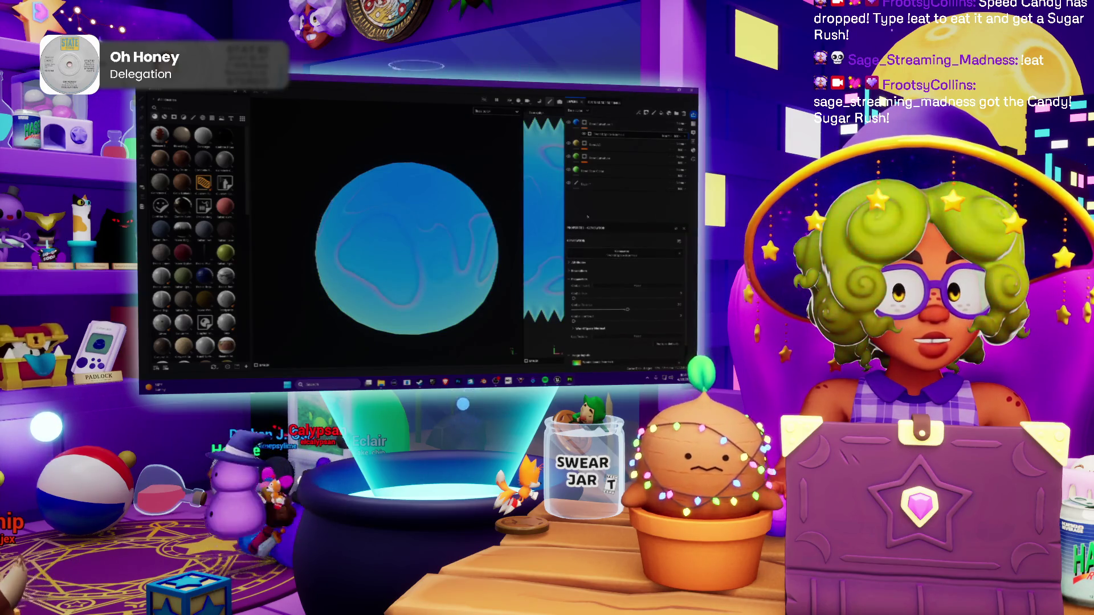
left_click_drag(623, 311, 580, 310)
left_click_drag(398, 251, 424, 253, "alt")
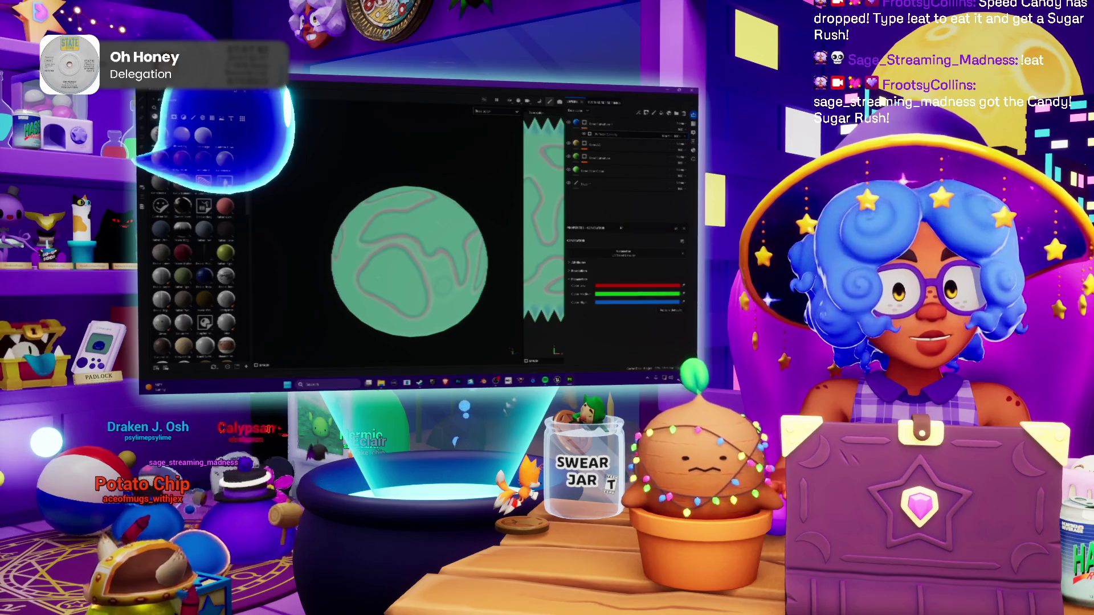
Step: Delete the teal effect, restoring green with orange contours, then pick a layer context-menu option
left_click(628, 287)
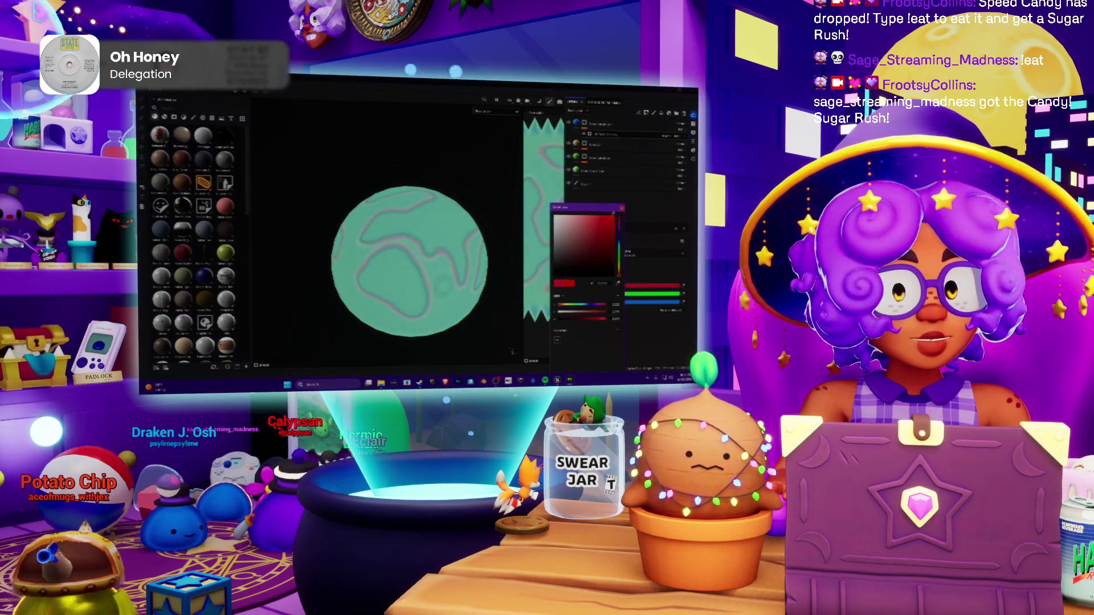
left_click(623, 208)
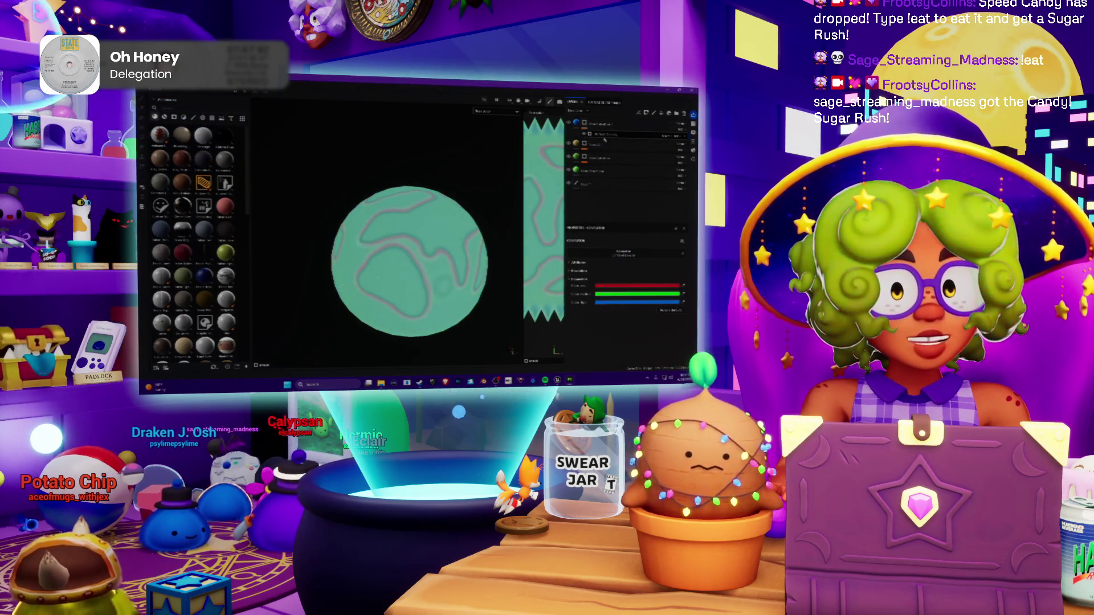
key("Delete")
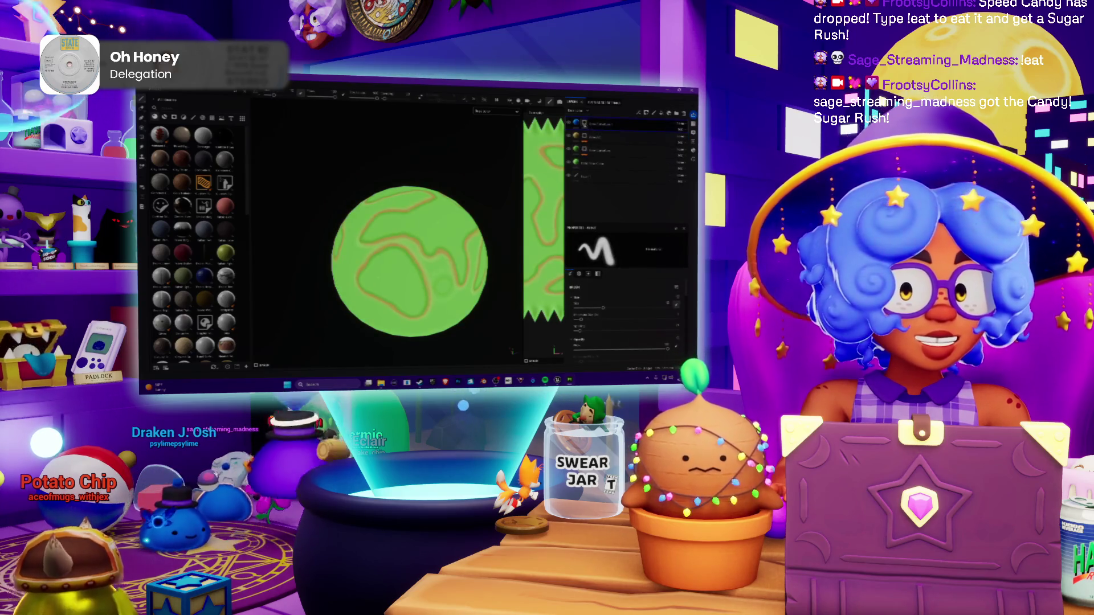
right_click(584, 123)
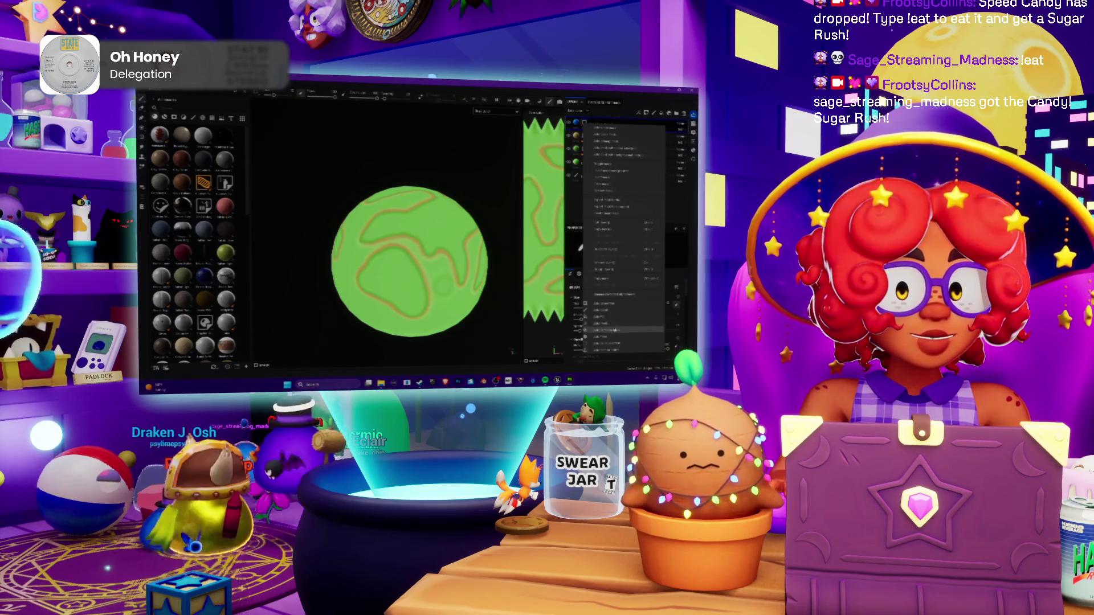
left_click(607, 316)
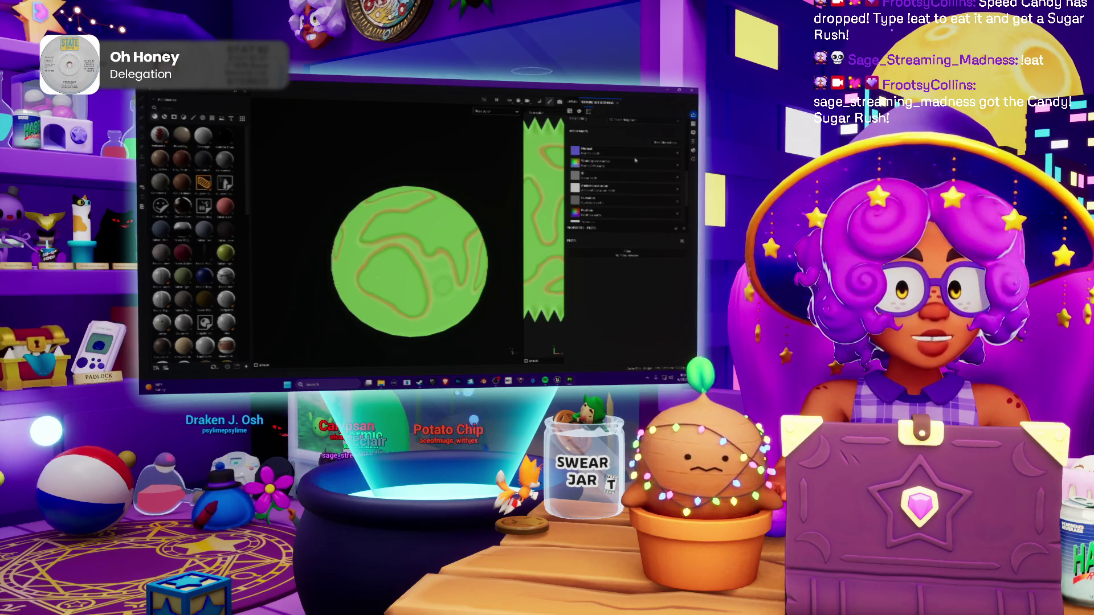
Step: Glance at Texture Set Settings, then add an adjustment effect to the contour layer from its context menu
scroll(627, 161, "down", 2)
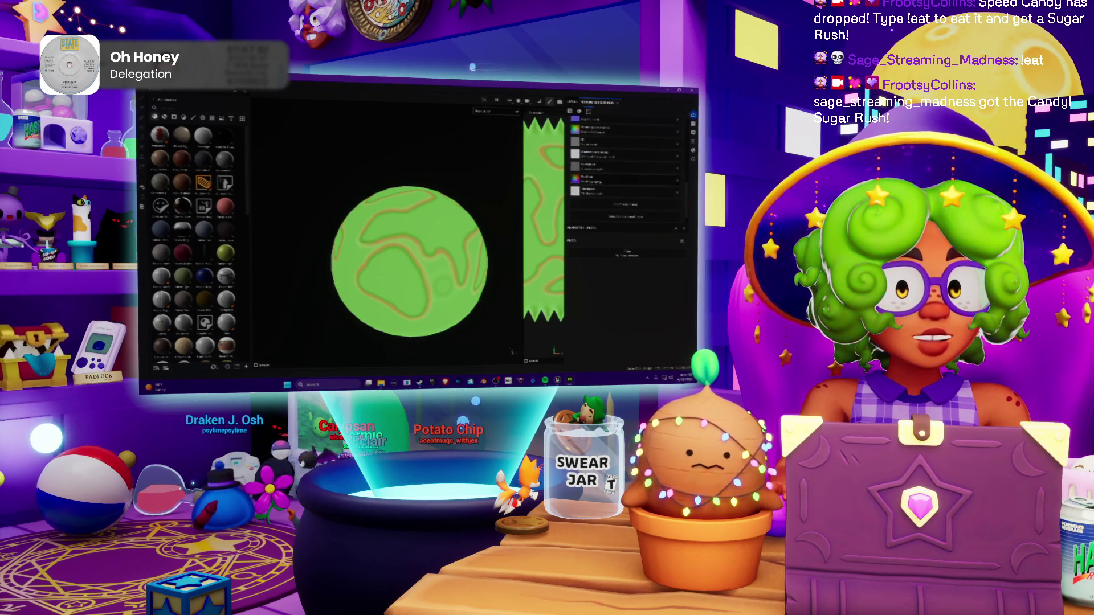
left_click(597, 103)
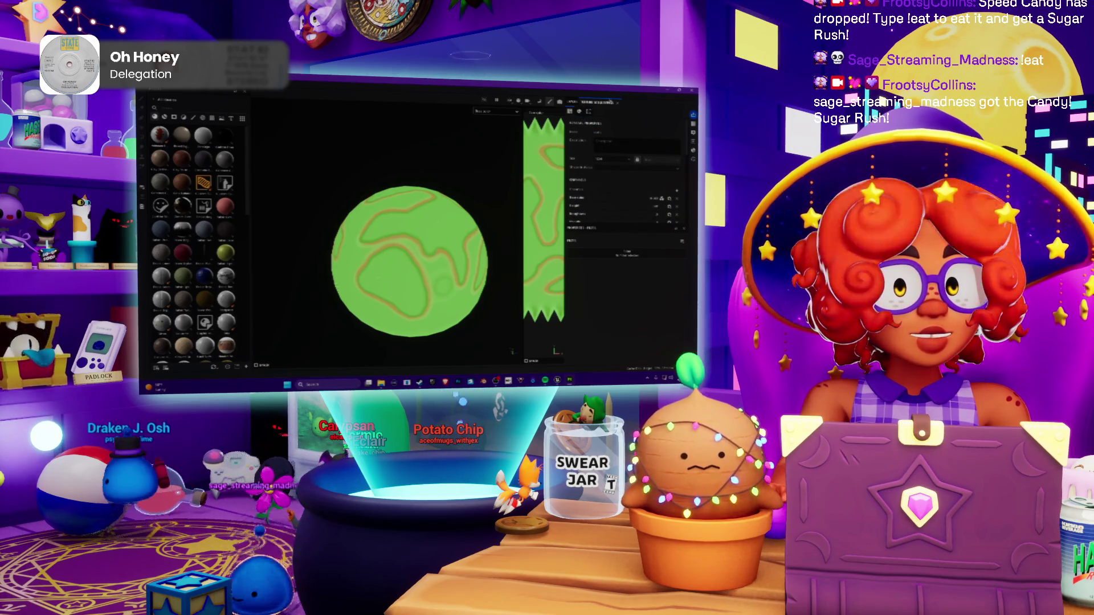
left_click(617, 102)
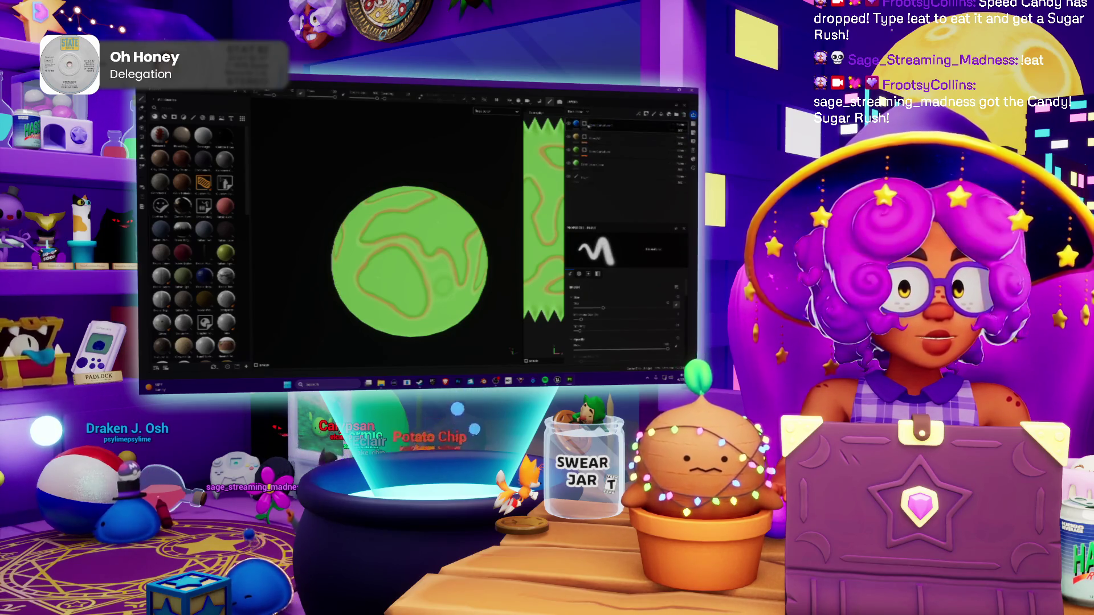
right_click(590, 137)
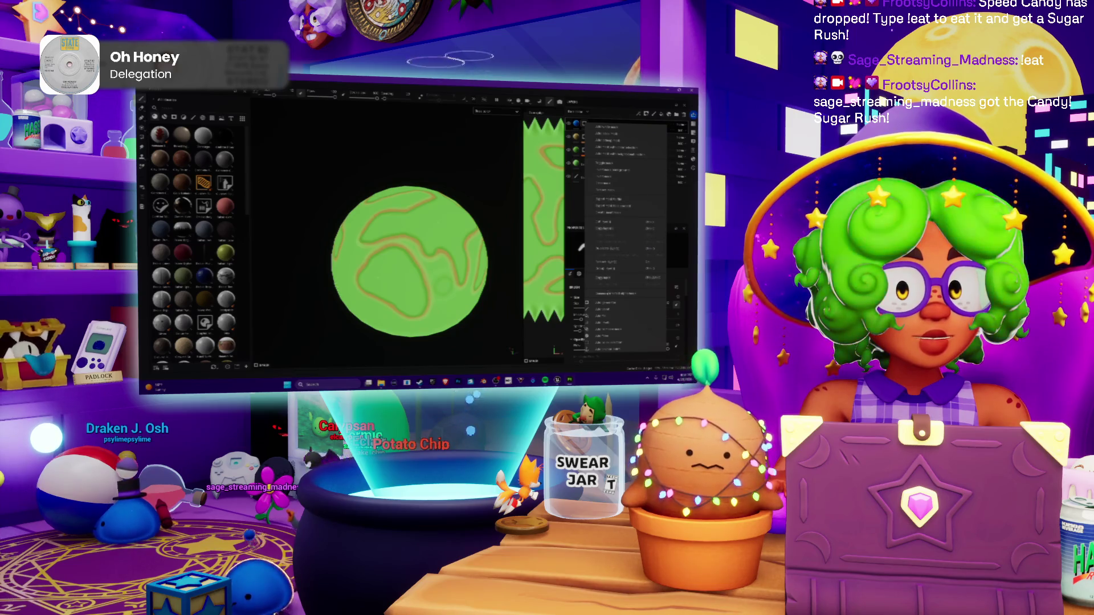
left_click(610, 309)
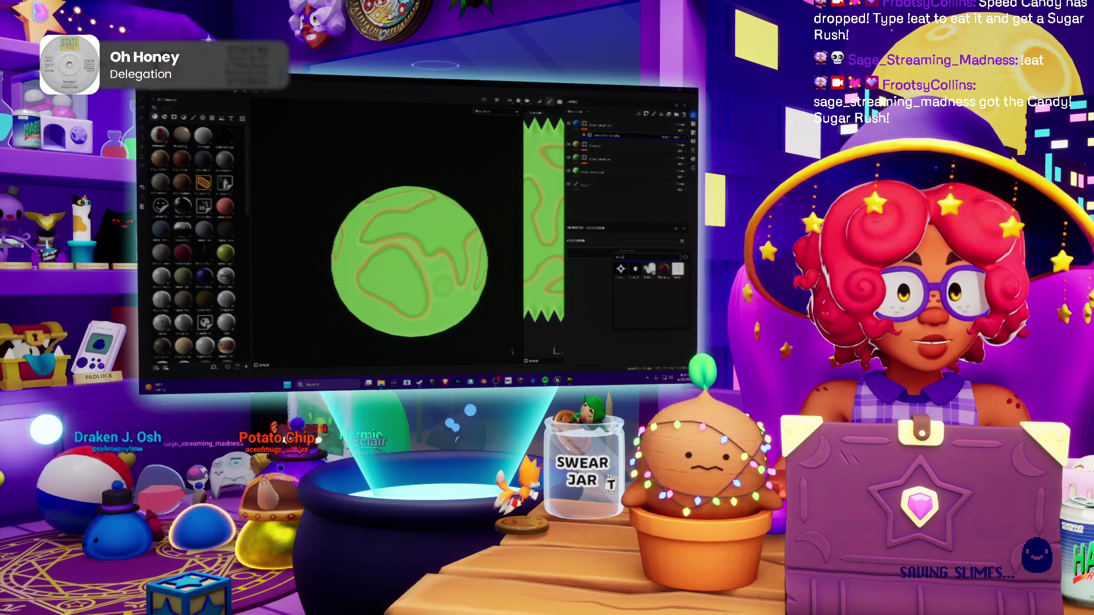
Step: Preview the grunge preset, close it, and open the material shelf to pick the adjustment's resource
mouse_move(649, 269)
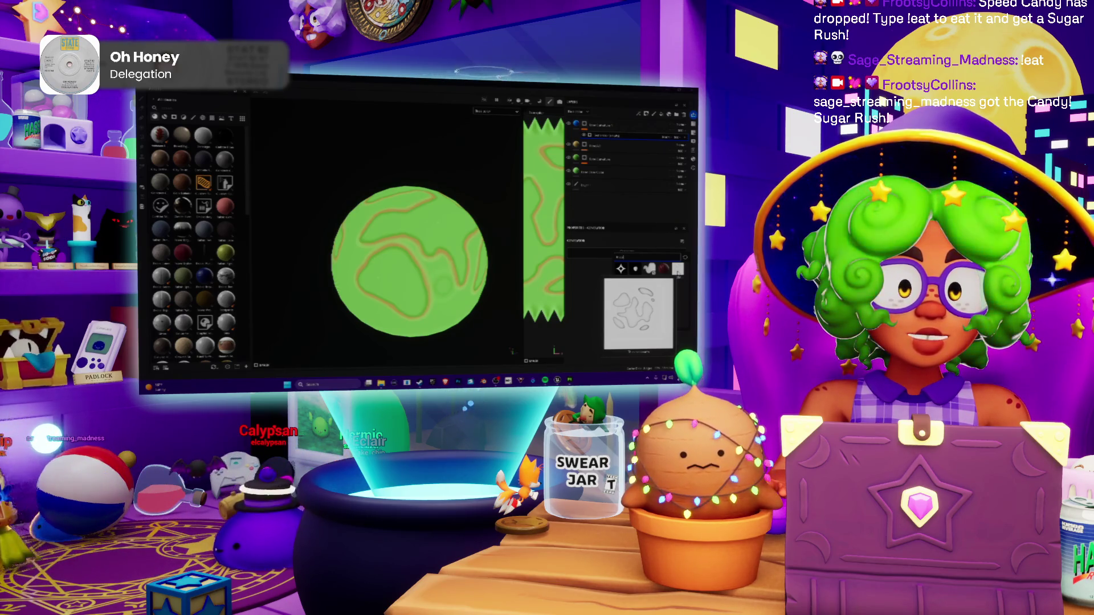
left_click(677, 269)
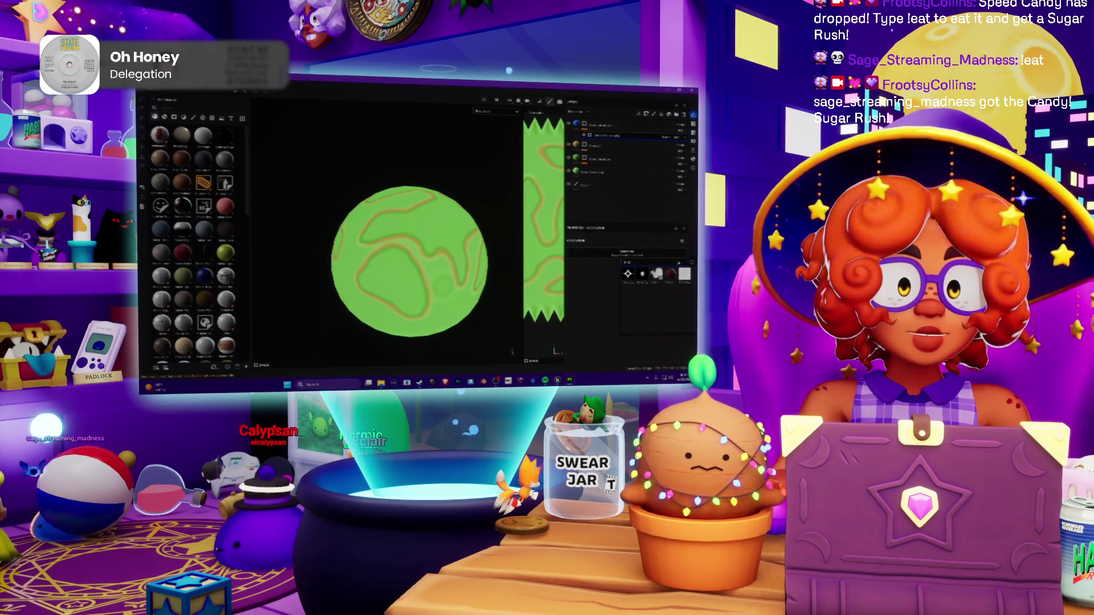
left_click(671, 260)
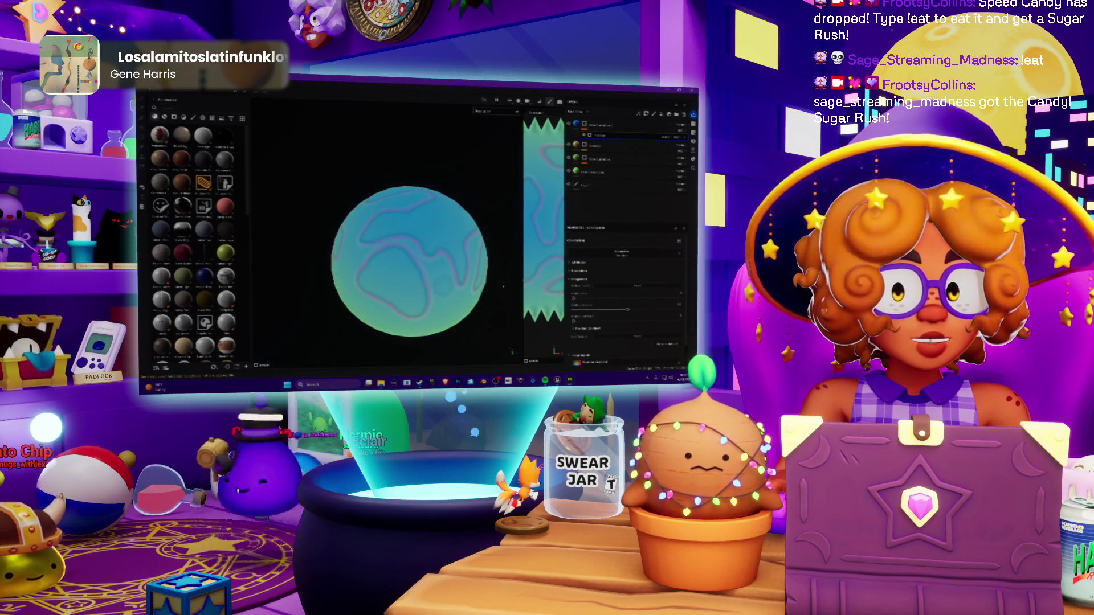
Step: Push the adjustment's slider to turn the sphere solid blue, then undo it and hide the contour layer
scroll(610, 316, "down", 2)
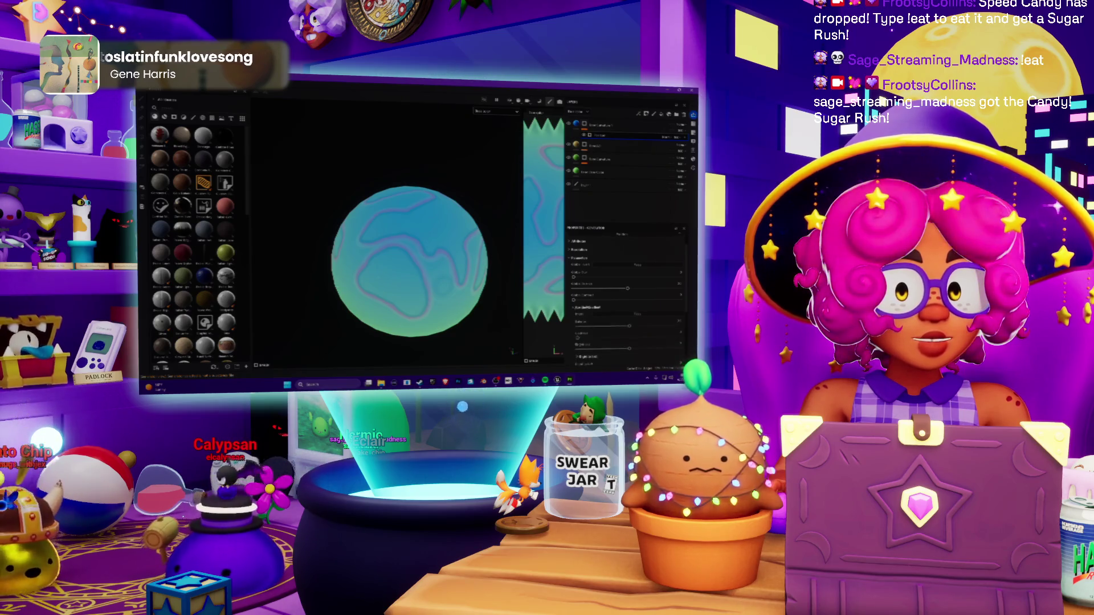
scroll(627, 296, "down", 2)
scroll(594, 301, "down", 3)
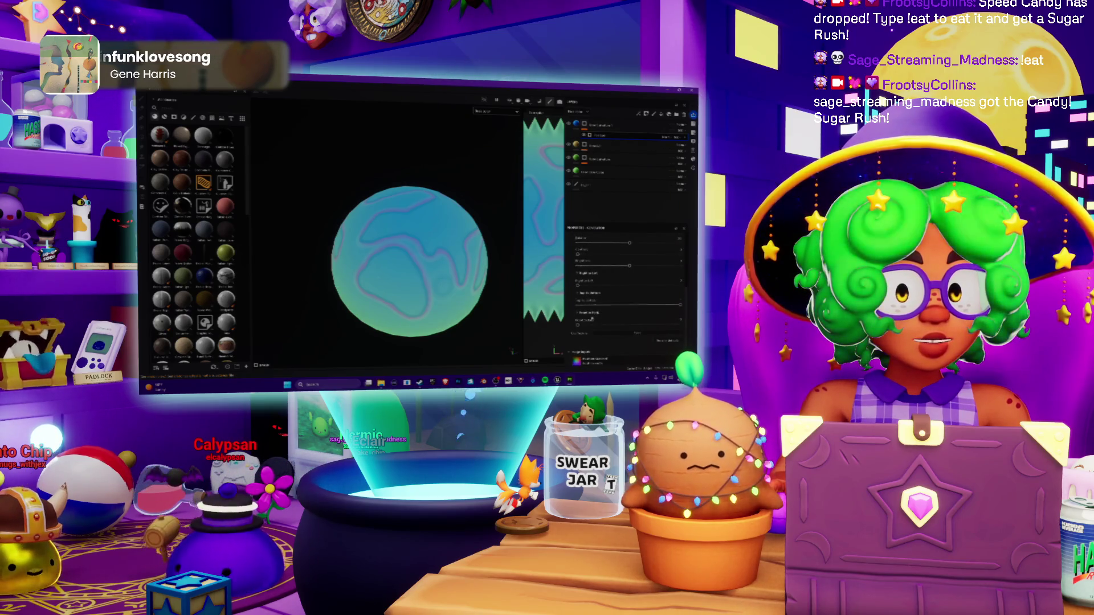
scroll(592, 294, "down", 2)
scroll(594, 295, "up", 3)
scroll(594, 296, "up", 2)
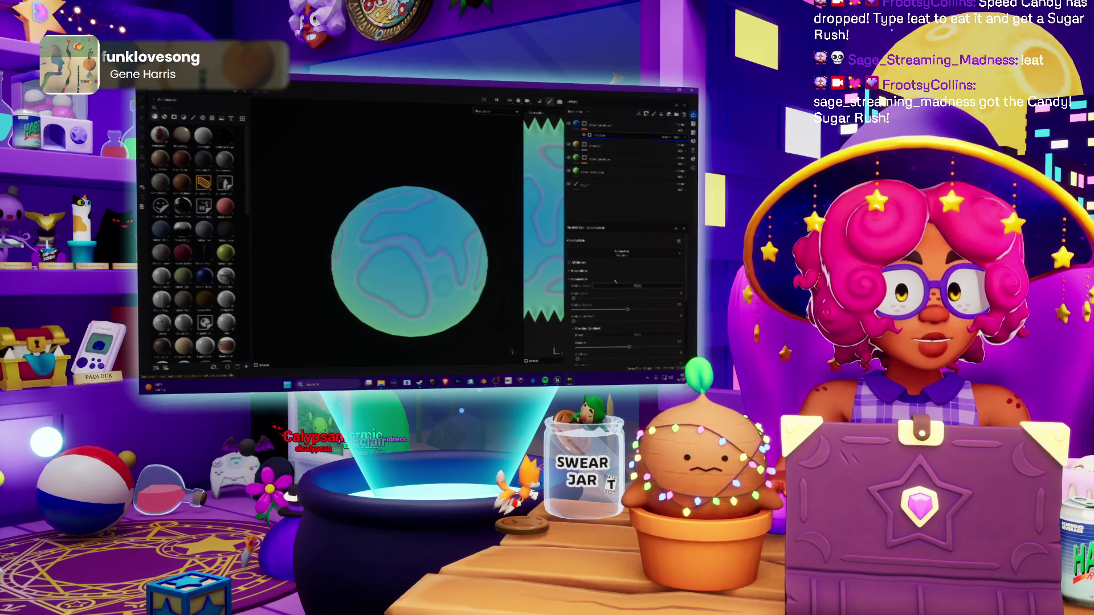
mouse_move(617, 311)
left_mouse_down()
mouse_move(658, 309)
mouse_move(637, 309)
left_mouse_up()
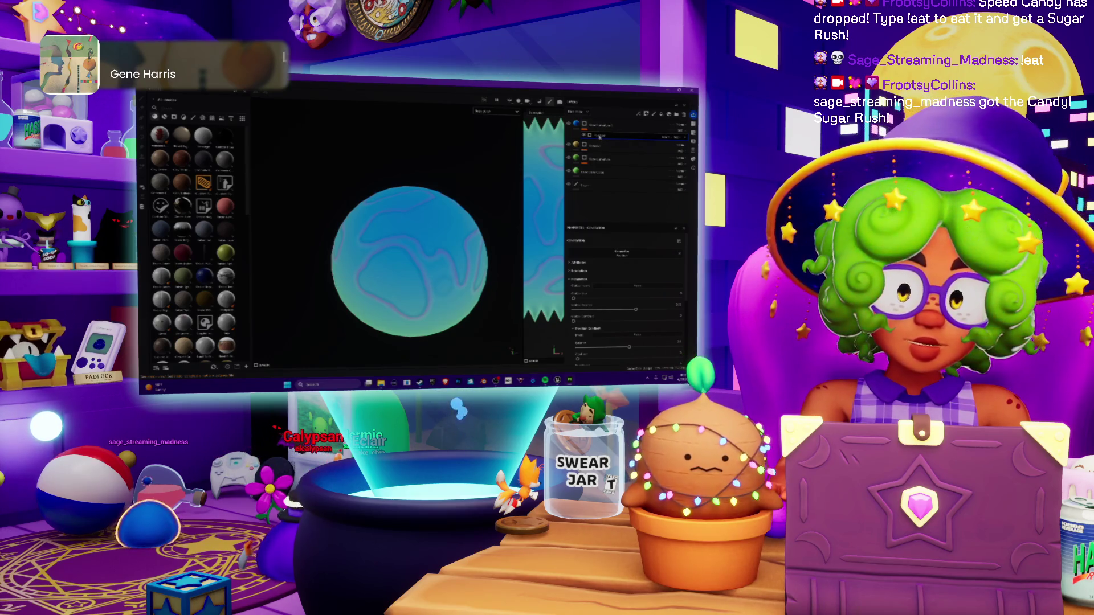
key("ctrl+z")
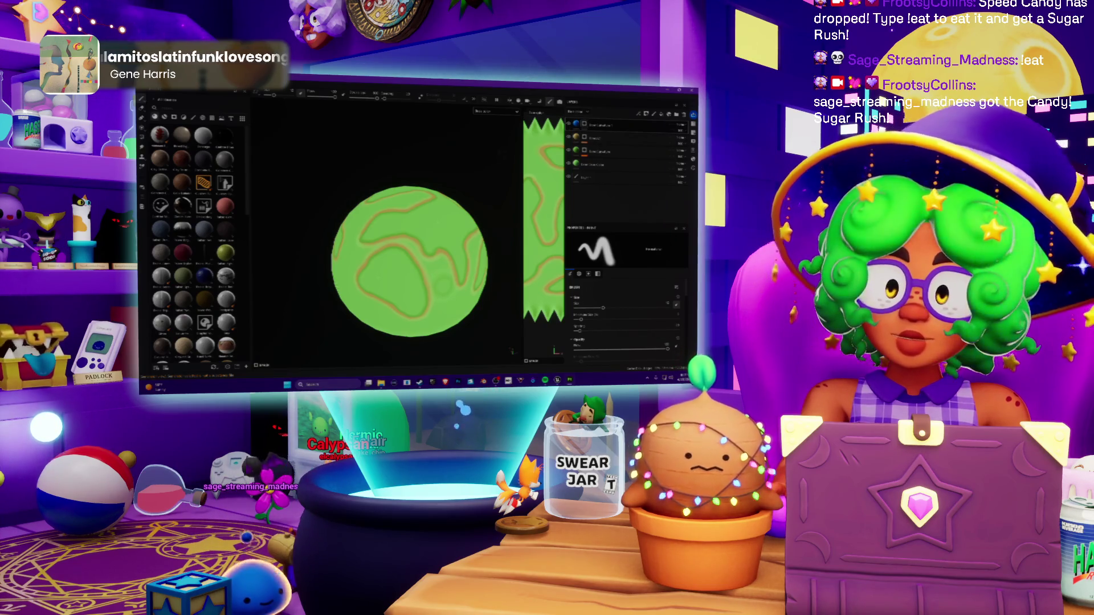
left_click(568, 136)
Step: Hide the contour pattern, add a new layer and fill it with a light, near-white grey
left_click(596, 164)
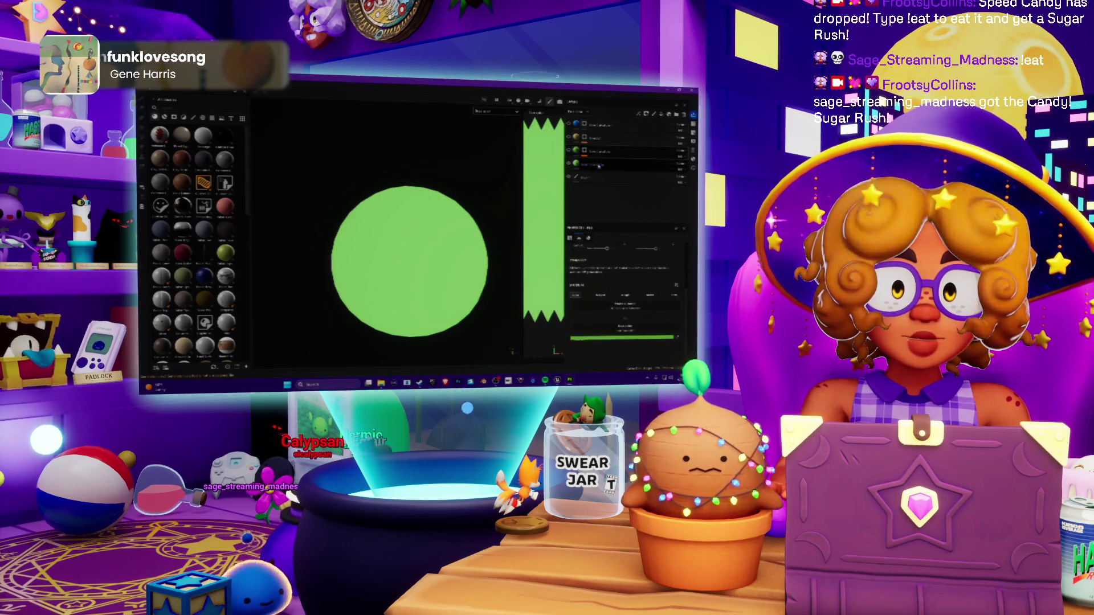
key("ctrl+d")
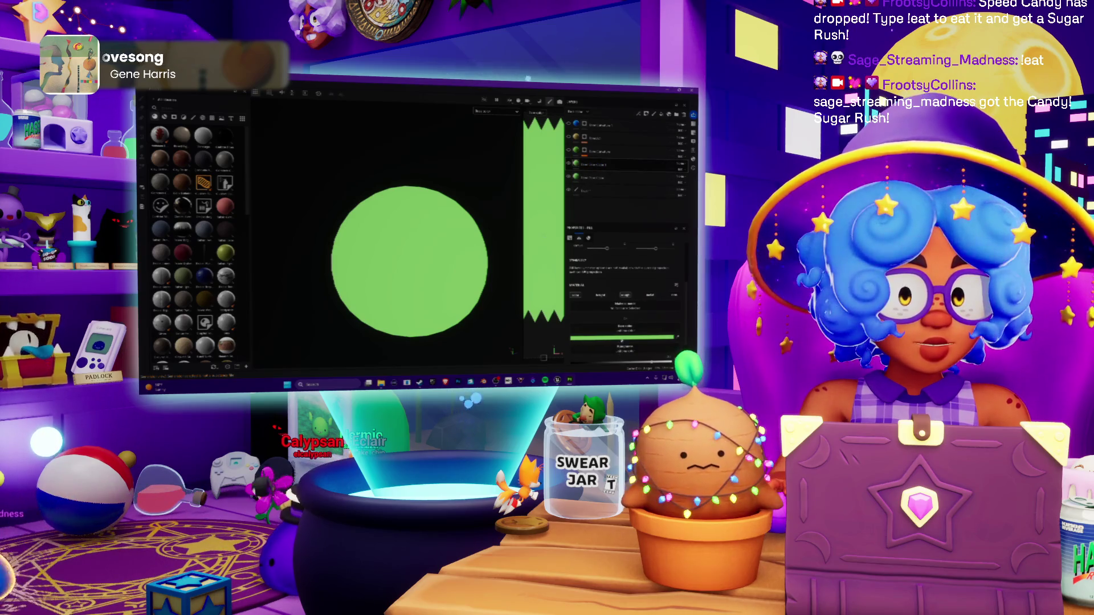
left_click(621, 337)
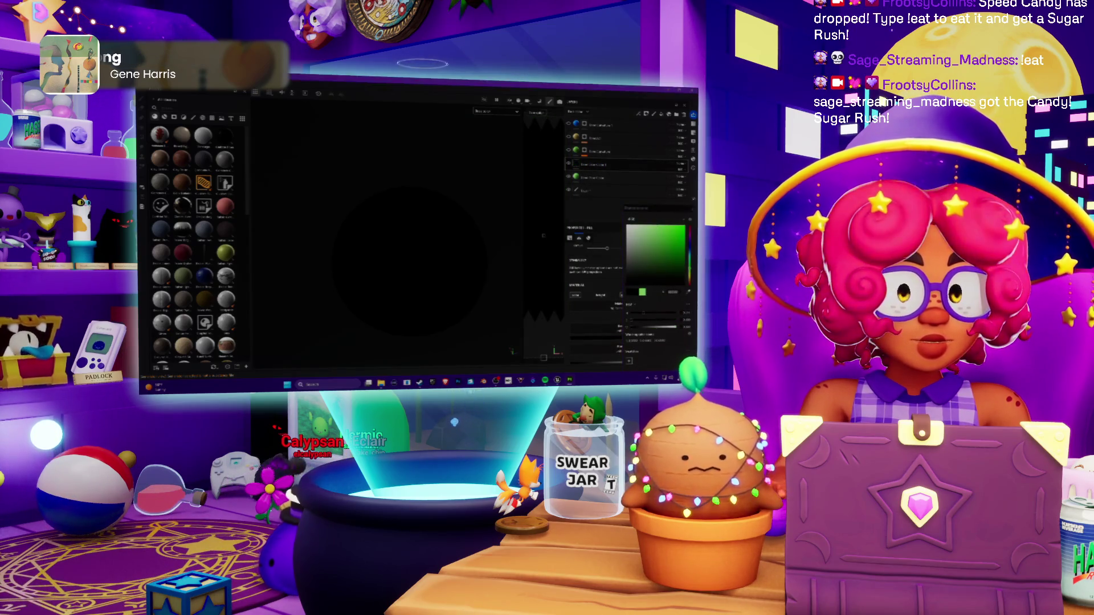
left_click(631, 178)
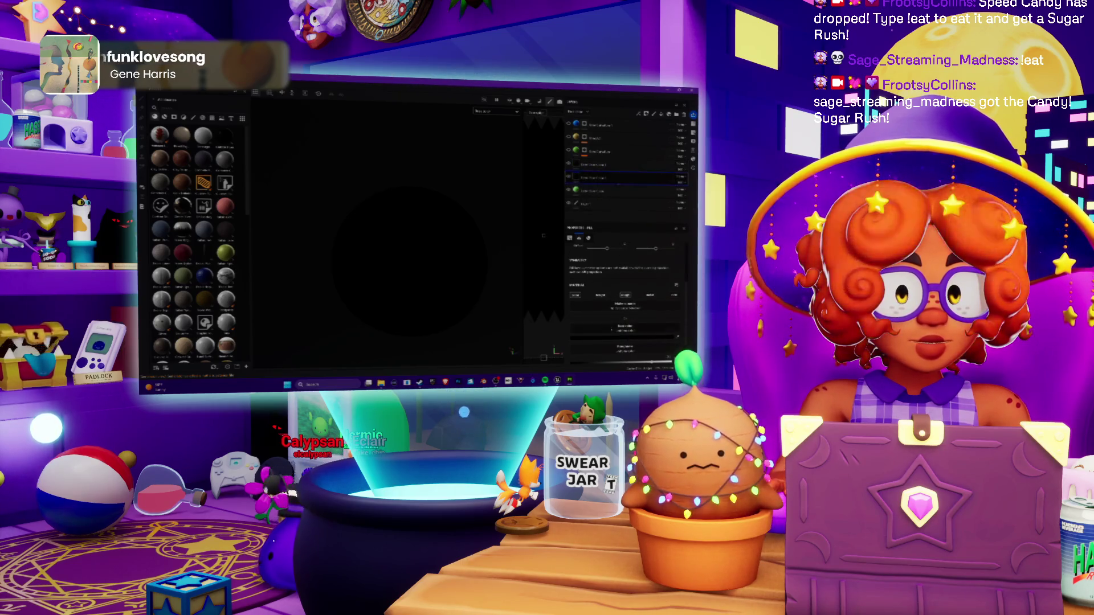
left_click(613, 338)
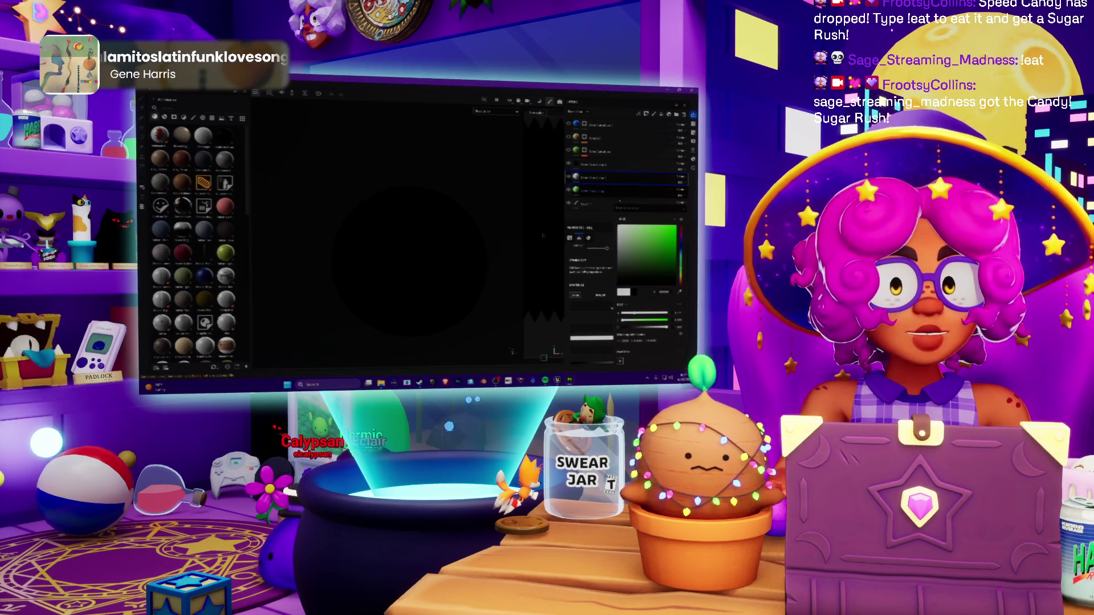
left_click(595, 190)
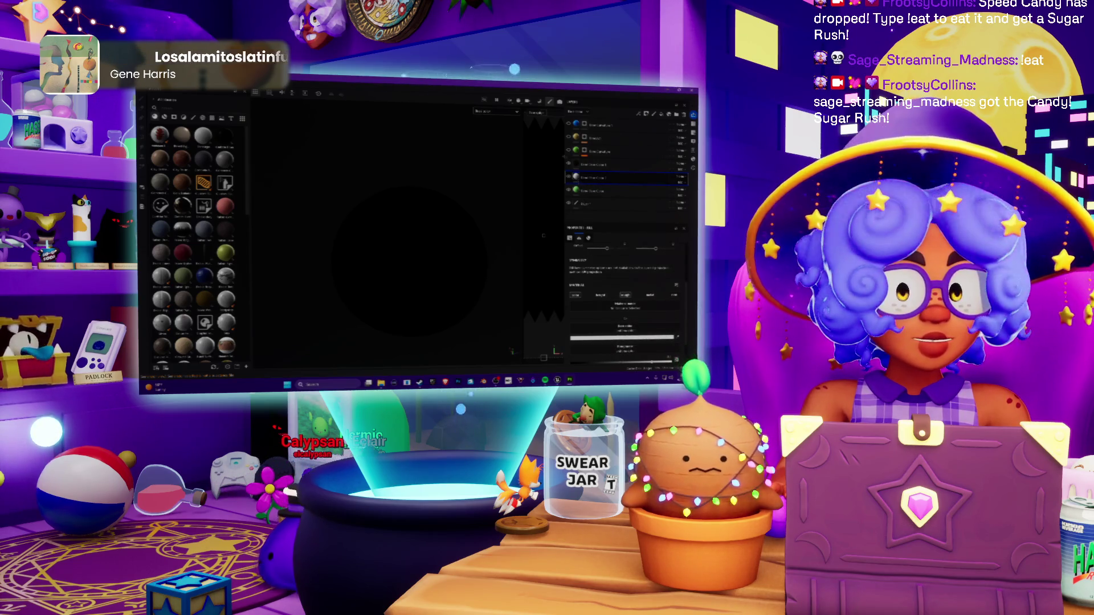
left_click(543, 235)
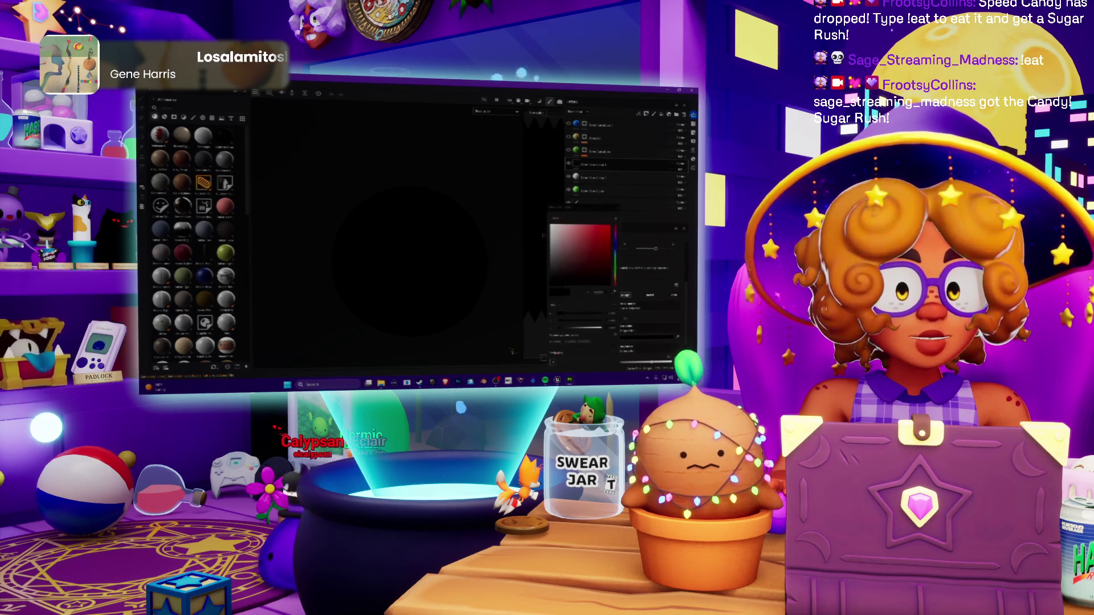
key("Escape")
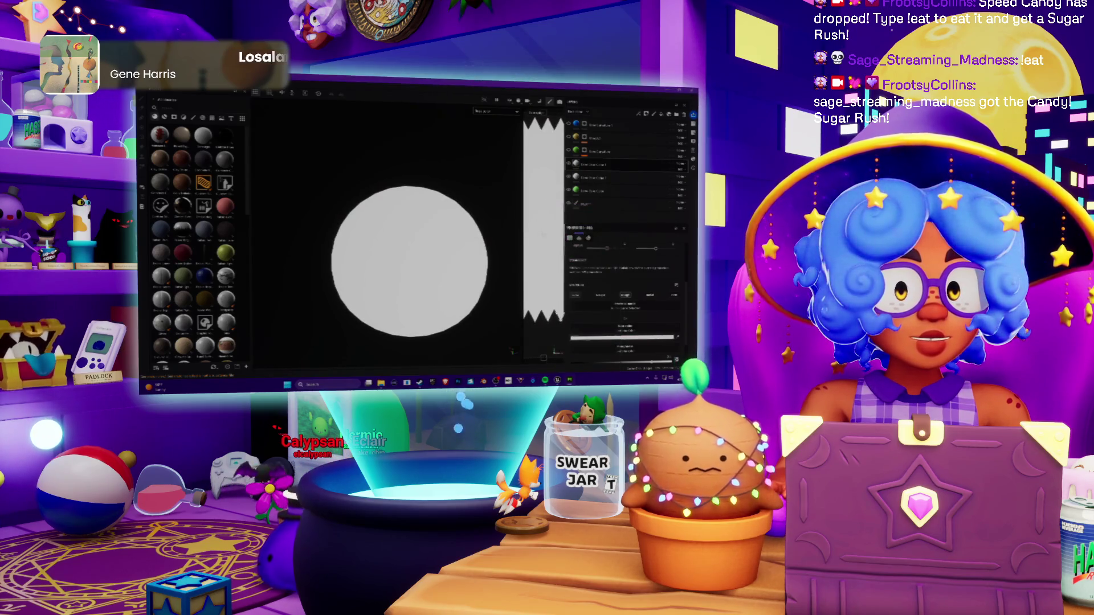
Step: Select the layer above the fill, add a new layer, then apply another layer command
left_click(543, 235)
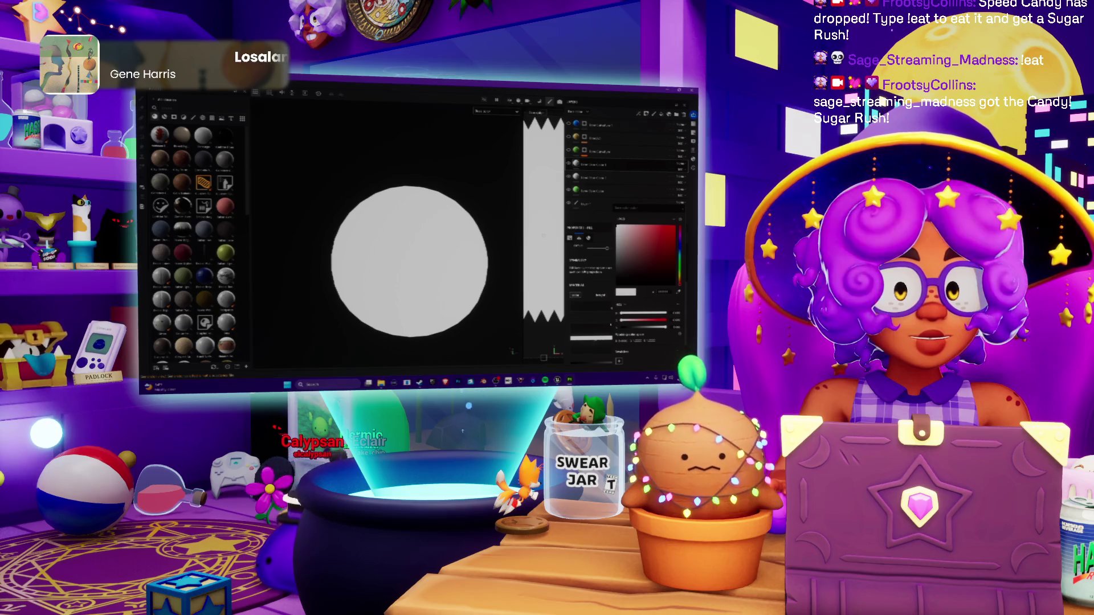
left_click(609, 179)
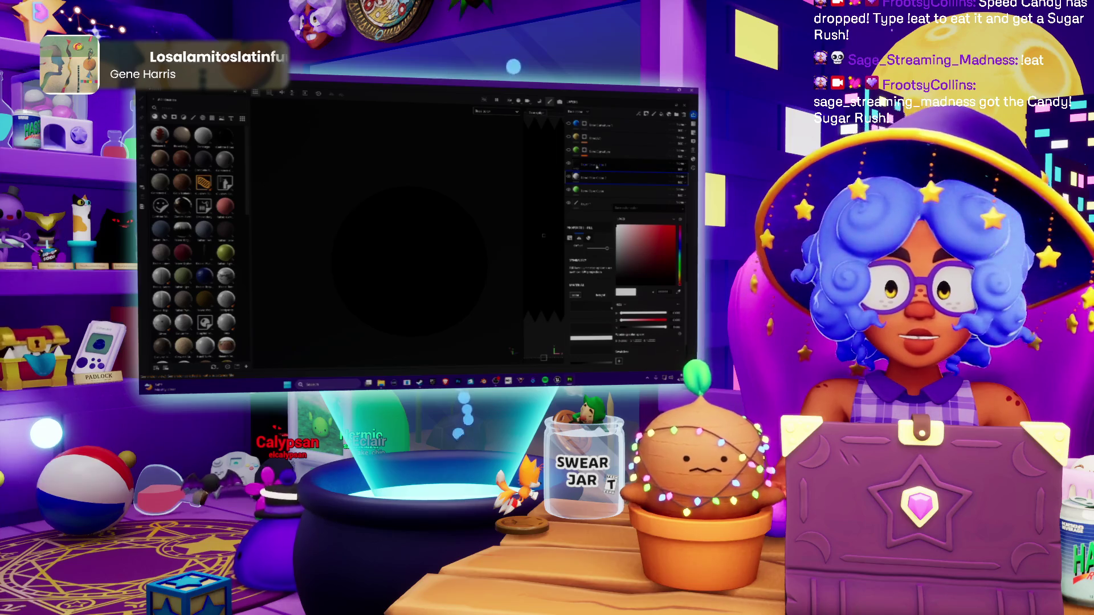
left_click(579, 165)
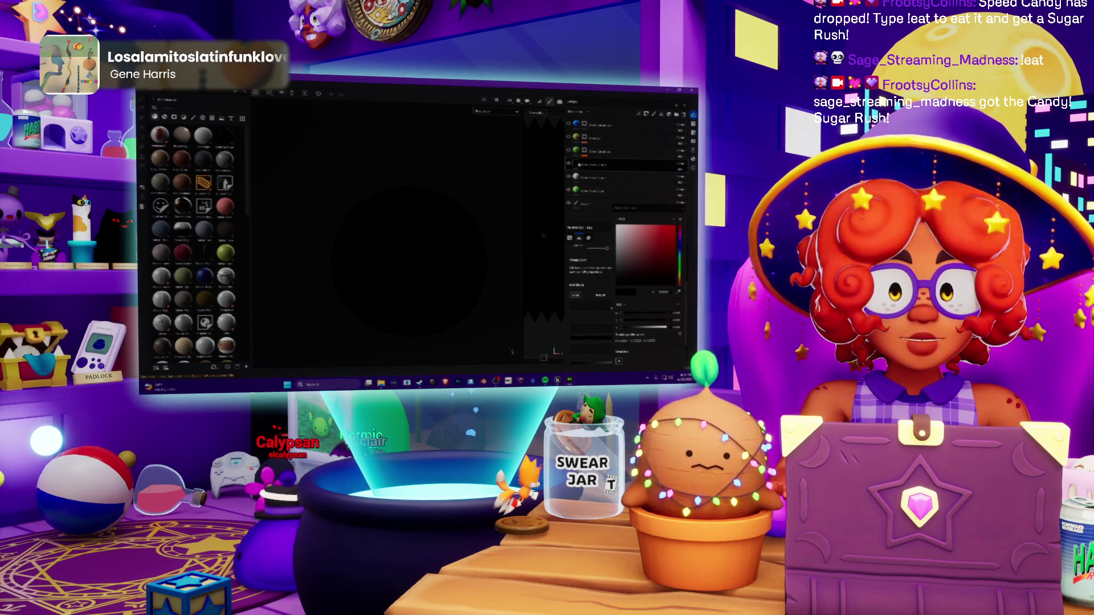
right_click(578, 164)
left_click(603, 180)
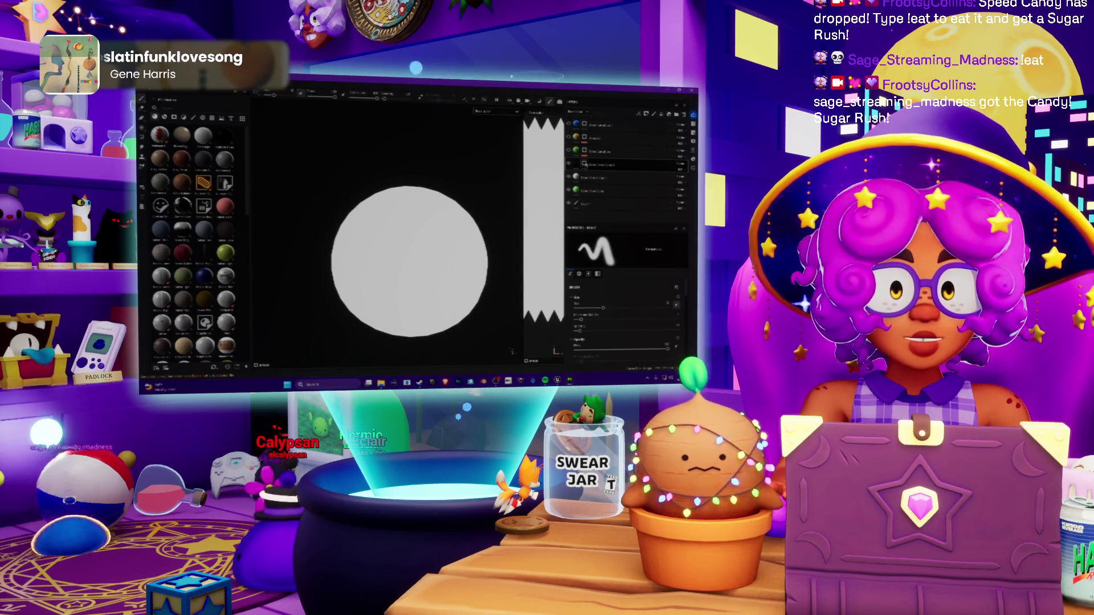
right_click(587, 165)
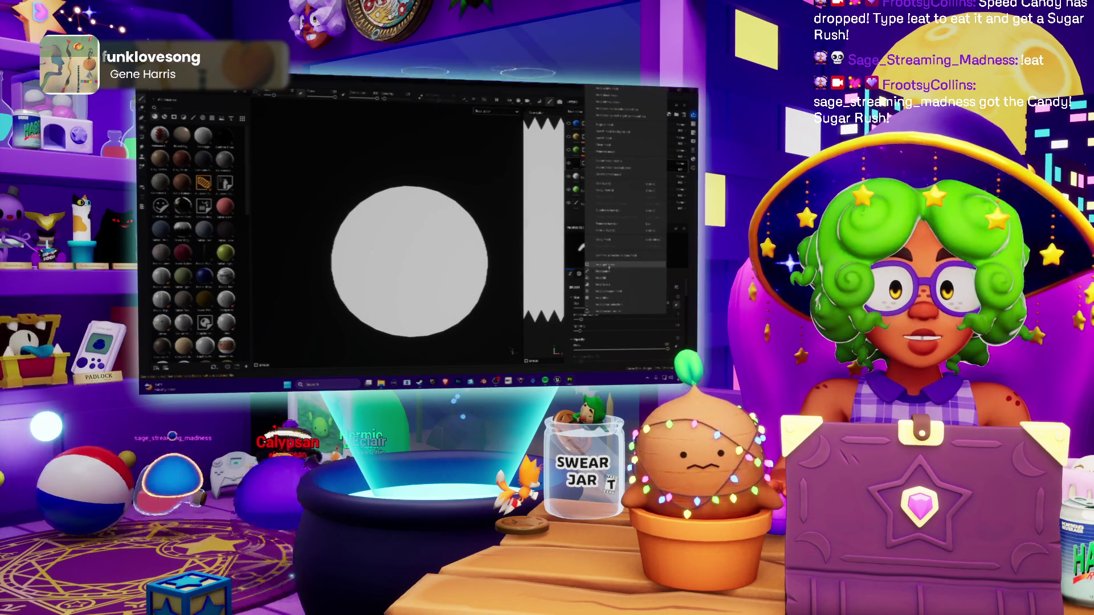
left_click(605, 269)
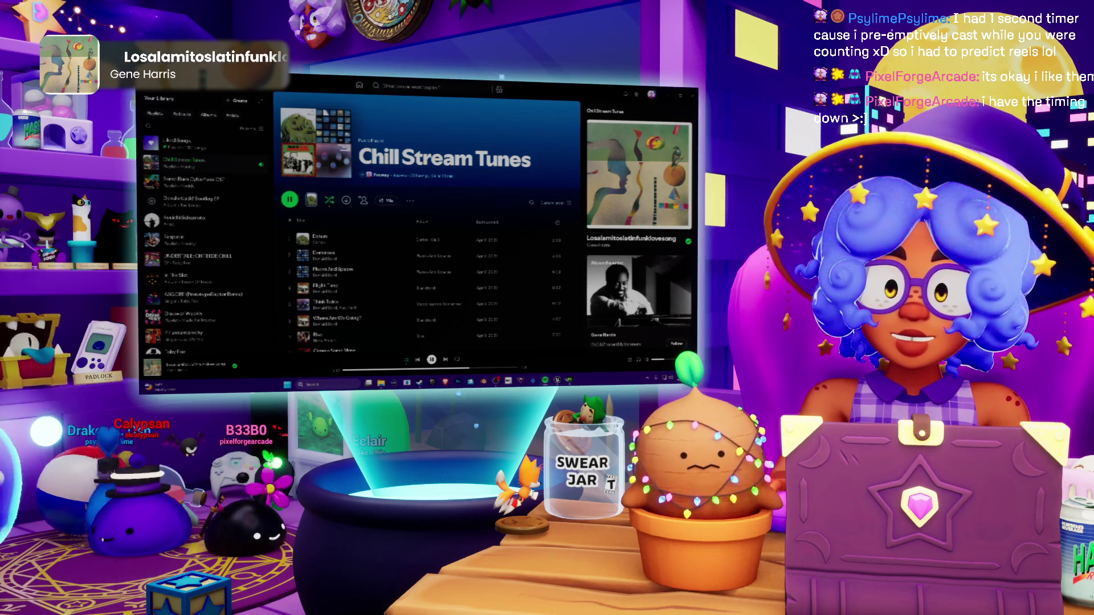
Step: Switch from Spotify back to Substance 3D Painter
key("alt+Tab")
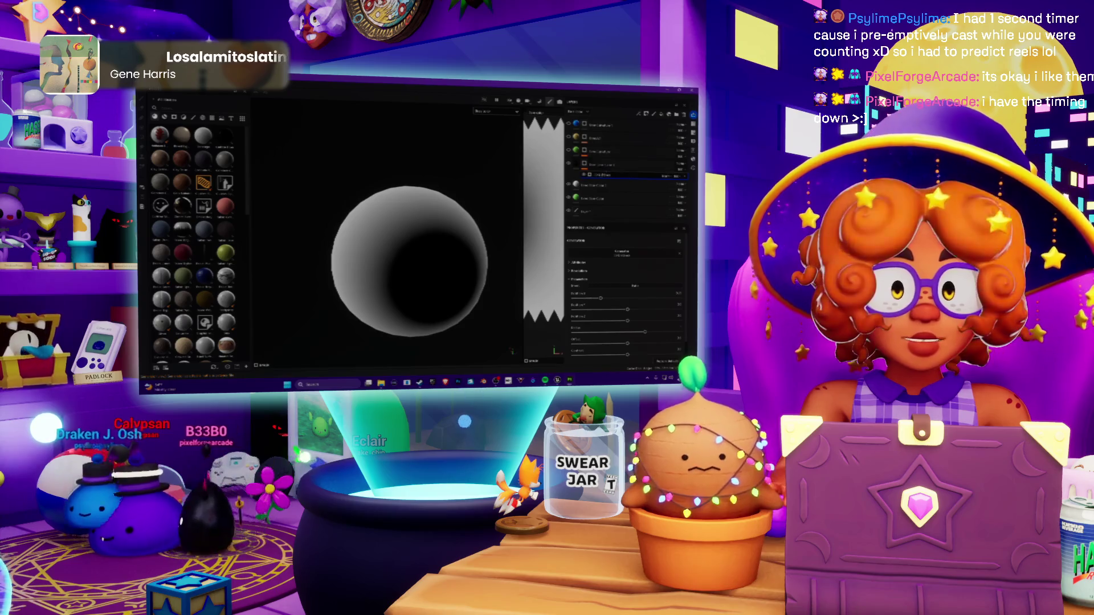
Step: Add a new layer to the sphere's stack through the layer context menu
left_click(582, 164)
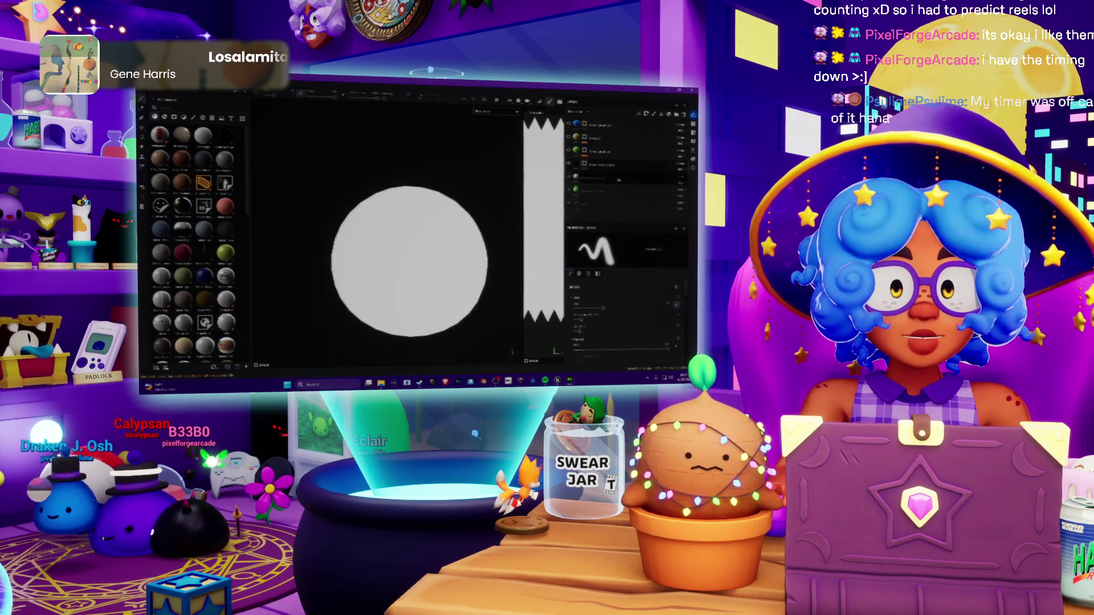
right_click(582, 164)
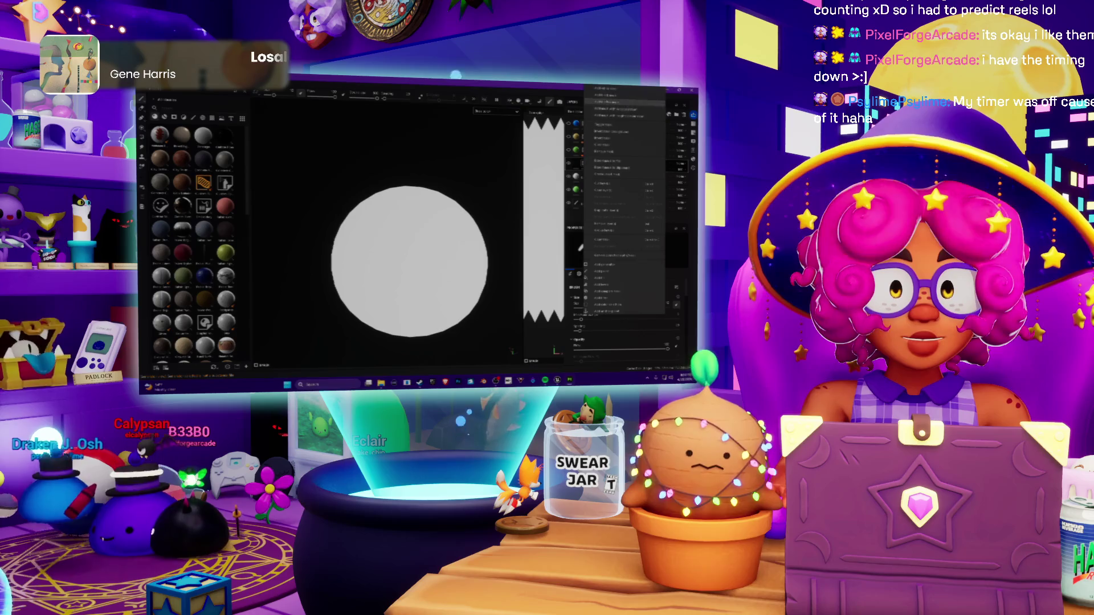
left_click(604, 266)
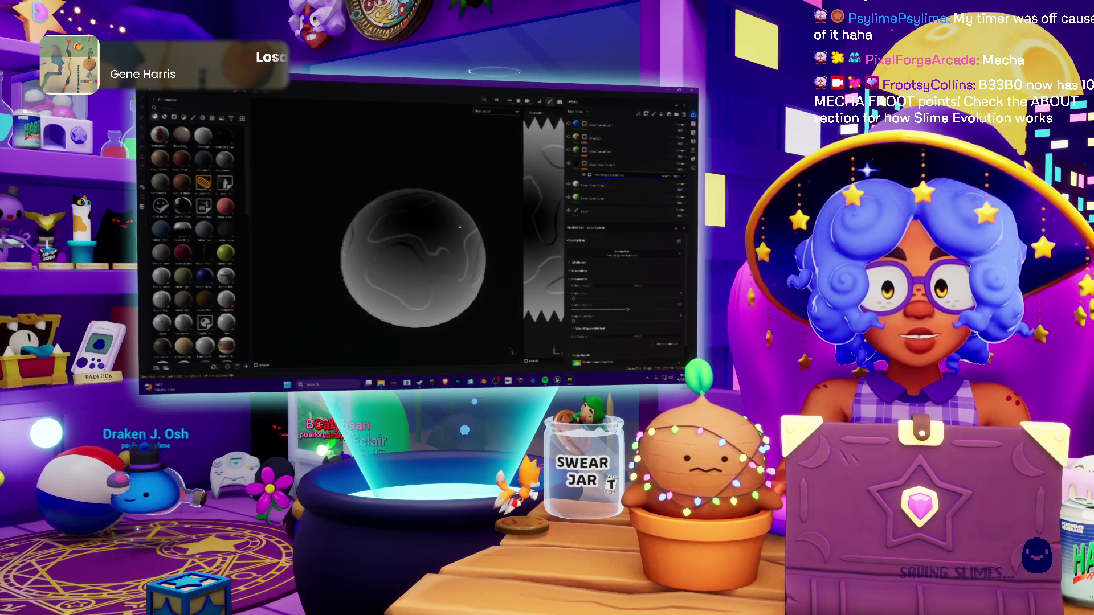
Step: Raise the layer's strength slider, lower another setting to whiten the sphere, and choose a new source resource
left_click_drag(616, 312, 633, 311)
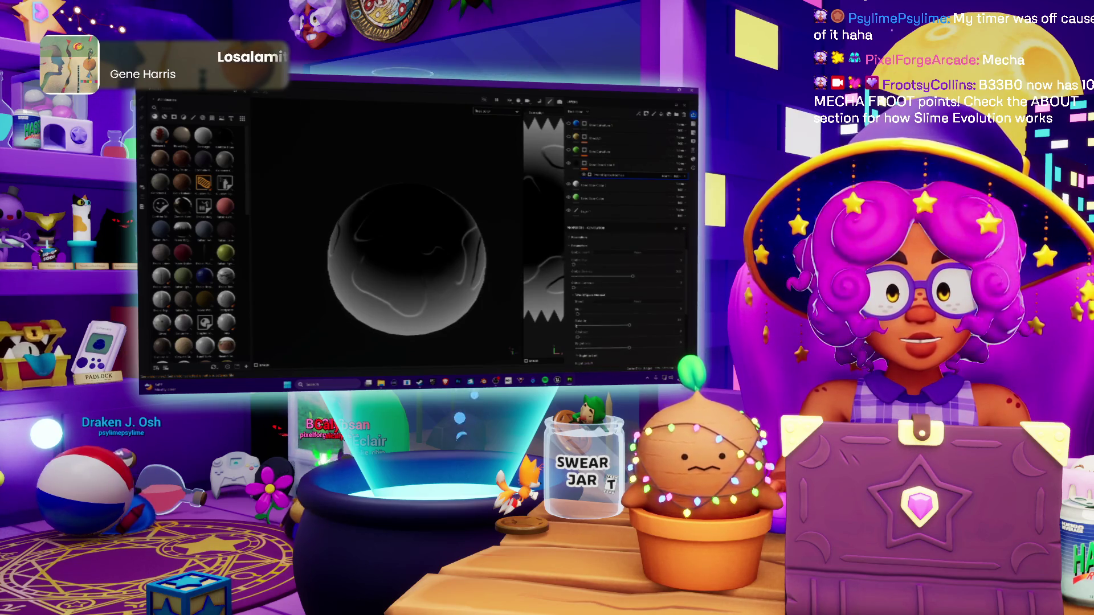
scroll(593, 326, "down", 1)
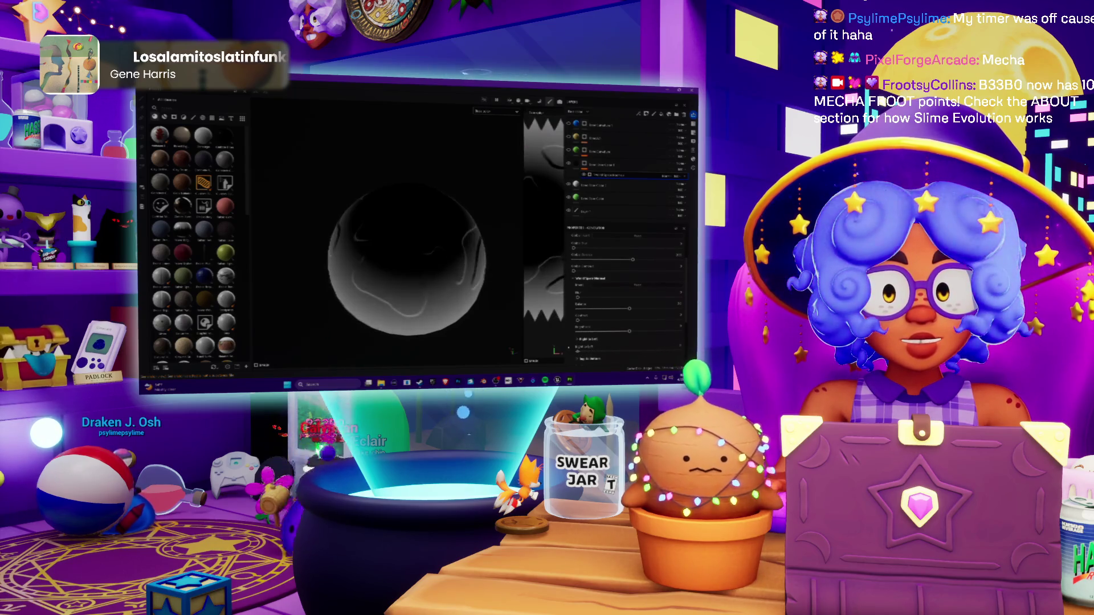
scroll(596, 328, "down", 2)
mouse_move(657, 342)
left_mouse_down()
mouse_move(607, 338)
mouse_move(629, 336)
left_mouse_up()
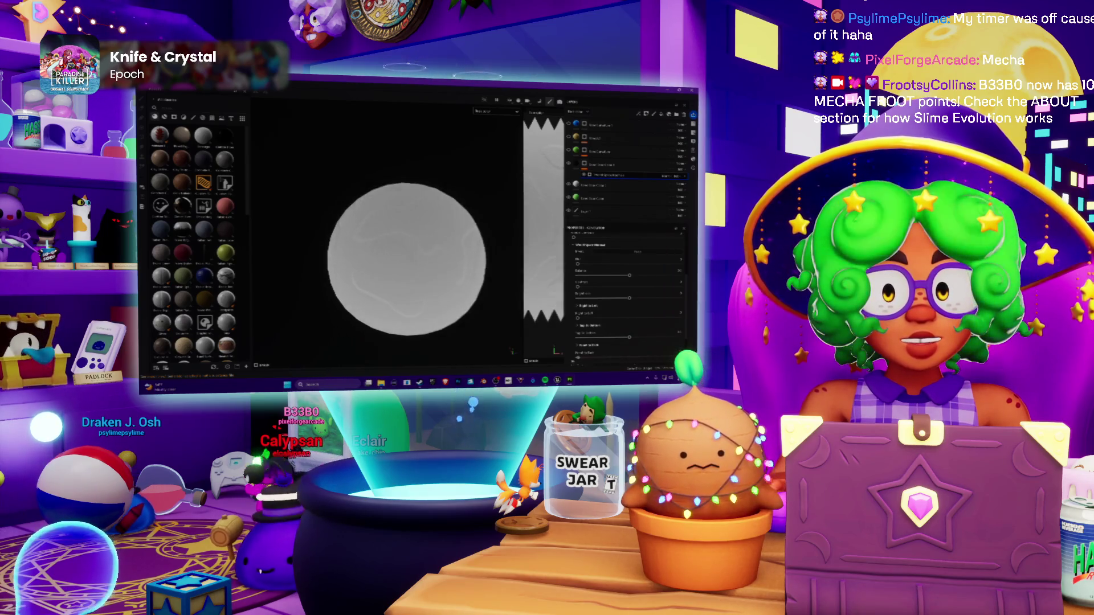
scroll(593, 313, "down", 3)
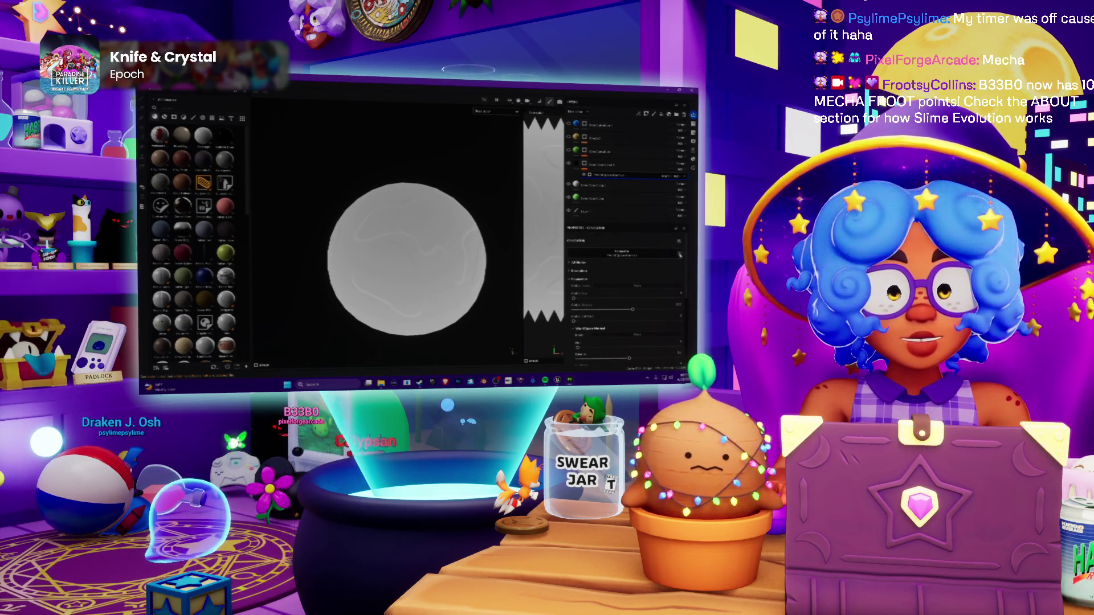
left_click(680, 255)
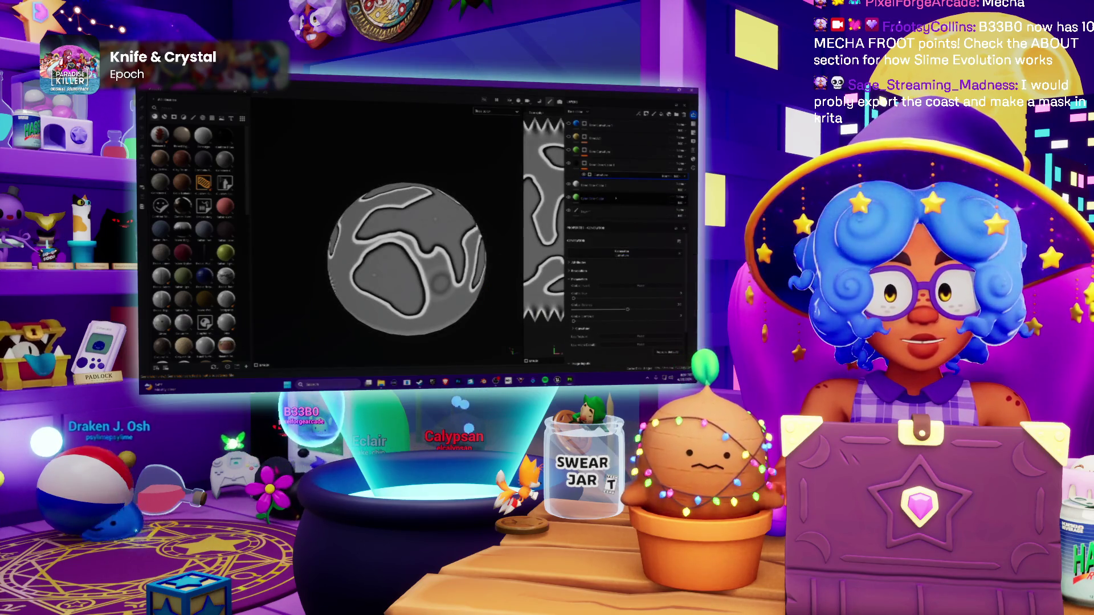
Step: Frame the sphere and raise the threshold to narrow the contours into white lines on black
scroll(407, 268, "up", 2)
scroll(408, 268, "up", 2)
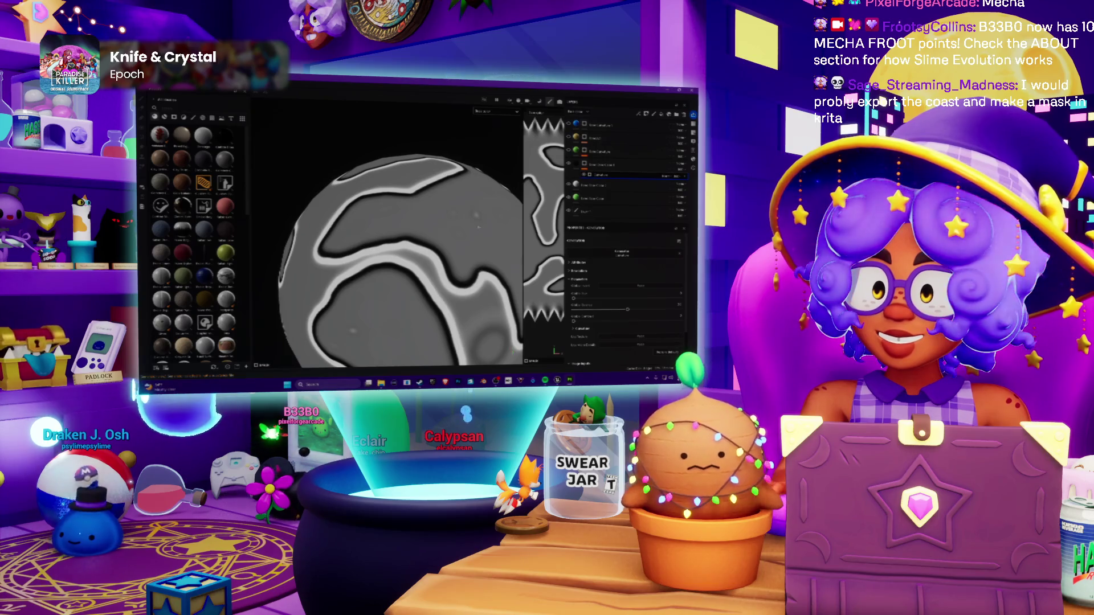
scroll(407, 267, "down", 2)
scroll(408, 267, "down", 2)
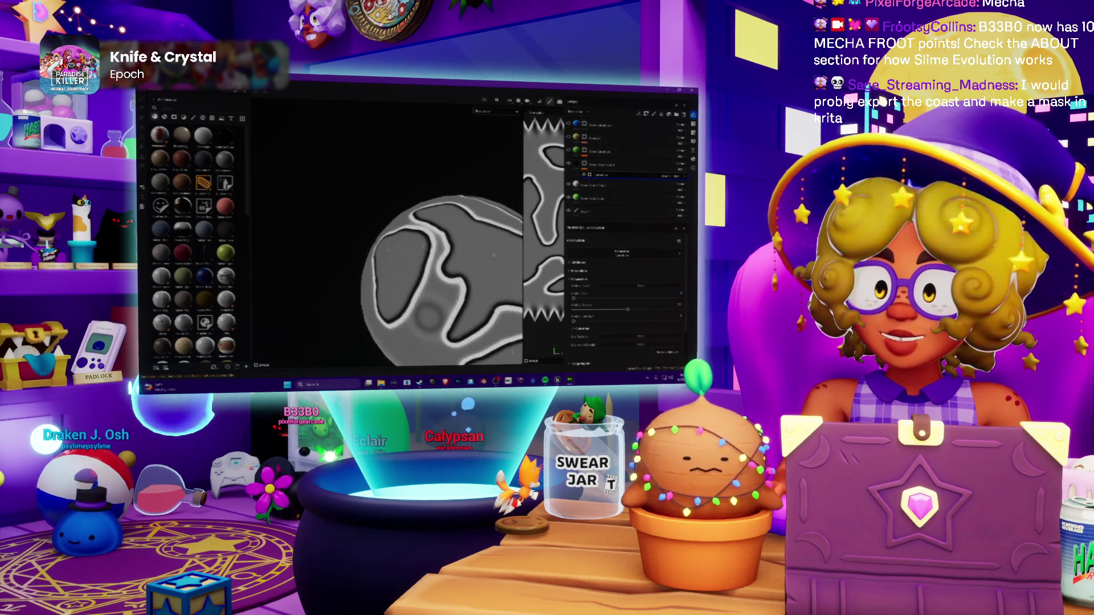
left_click_drag(408, 268, 348, 271, "alt")
key("f")
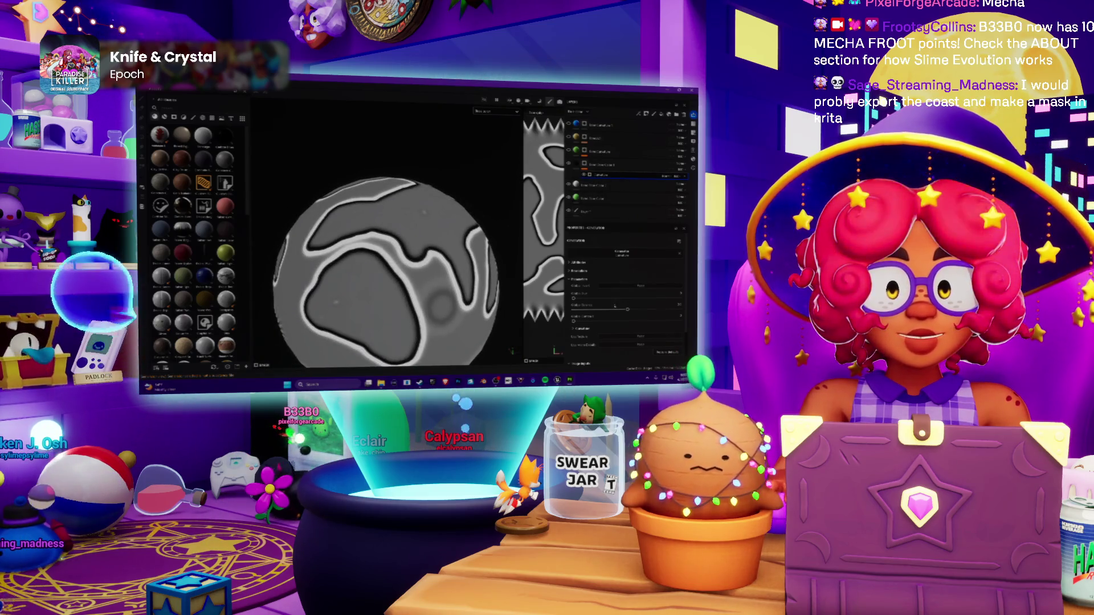
left_click_drag(627, 309, 639, 308)
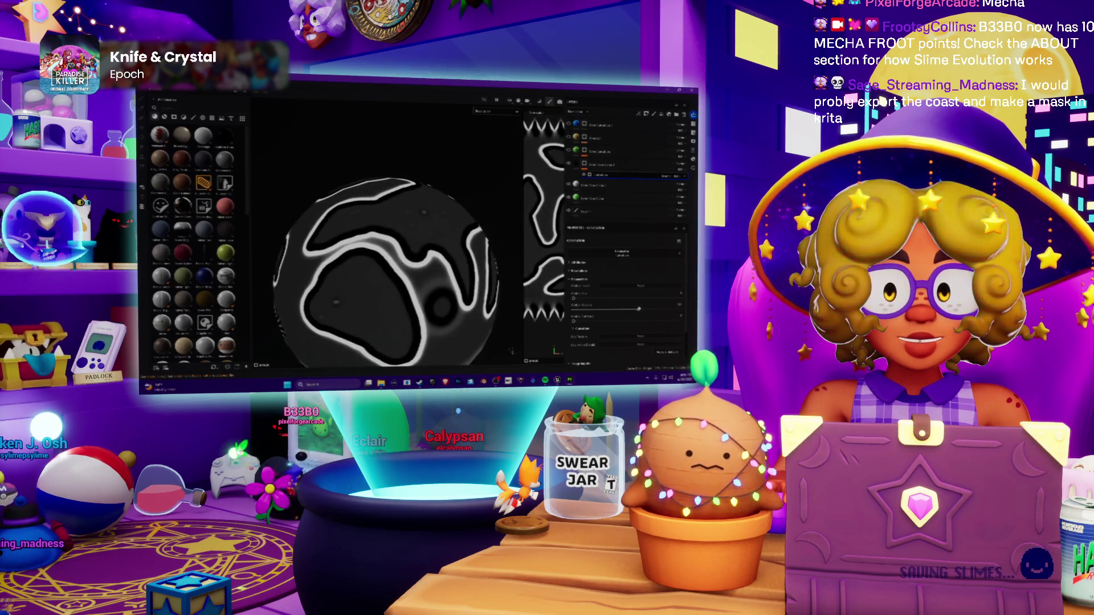
Step: Invert to black lines on white, soften their edges, and reframe the whole sphere
left_click_drag(639, 309, 636, 309)
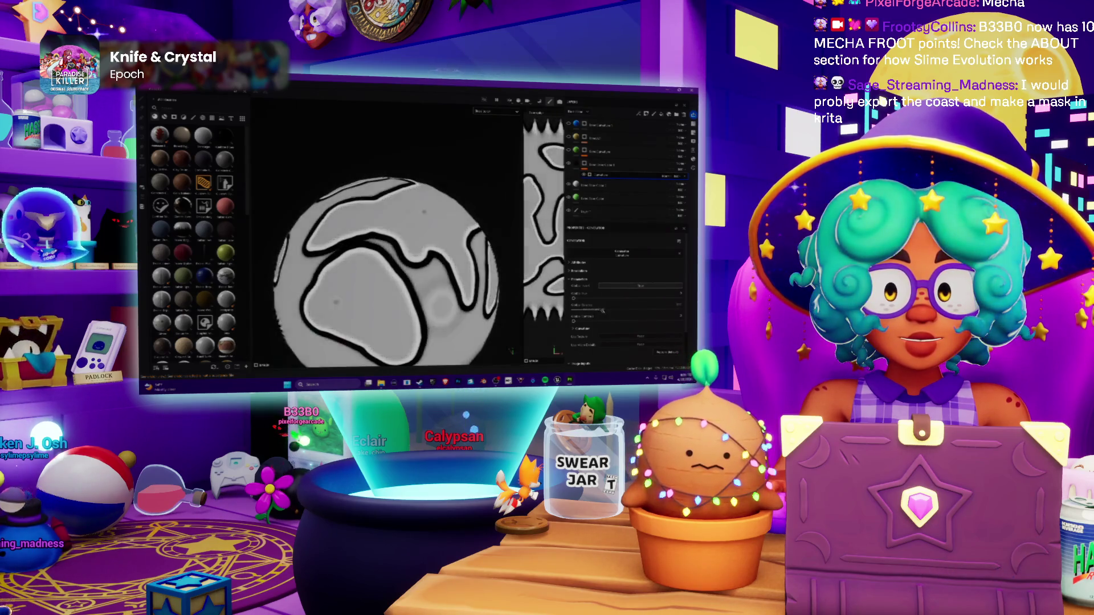
mouse_move(637, 310)
left_mouse_down()
mouse_move(666, 310)
mouse_move(645, 311)
left_mouse_up()
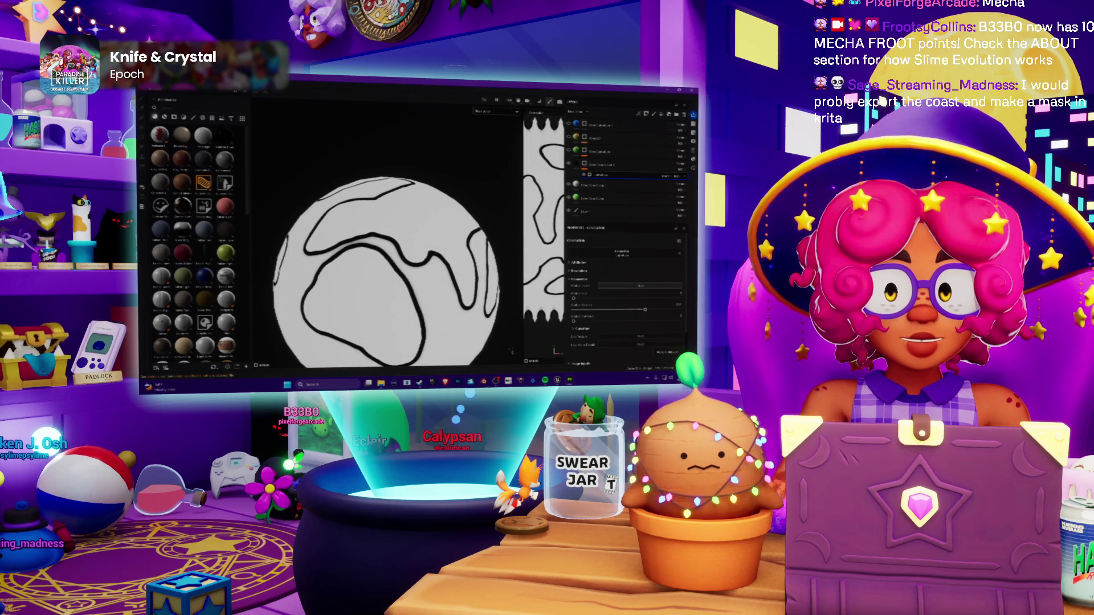
scroll(387, 274, "down", 2)
mouse_move(376, 279)
left_mouse_down("alt")
mouse_move(342, 308)
mouse_move(331, 284)
mouse_move(407, 272)
mouse_move(422, 238)
left_mouse_up("alt")
scroll(411, 270, "up", 5)
key("f")
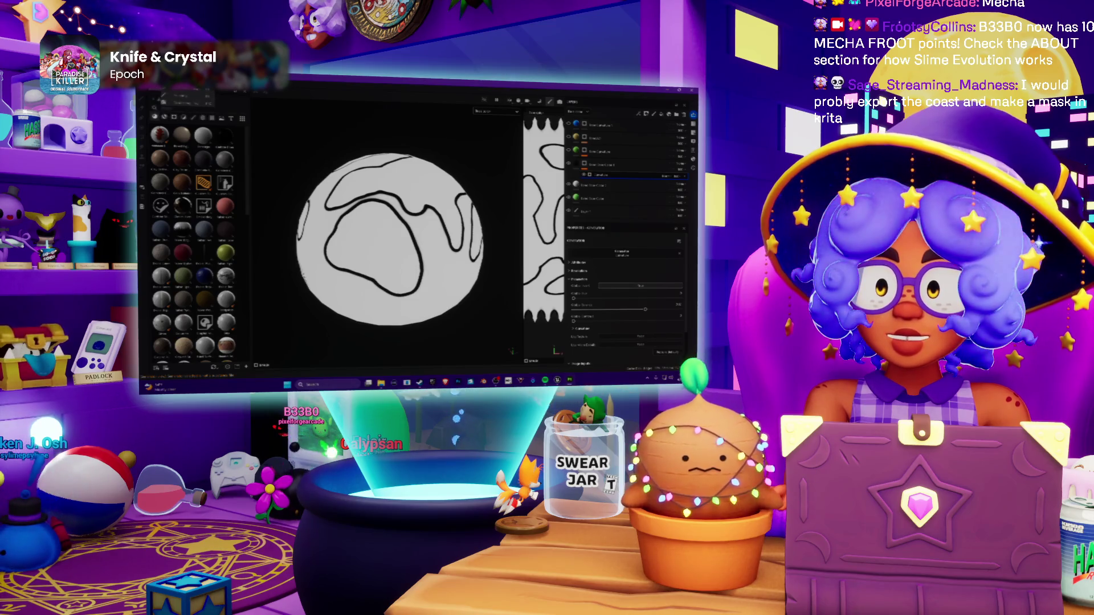
Step: Open the Export Textures dialog and browse to the project folder for the output
left_click(147, 90)
left_click(165, 169)
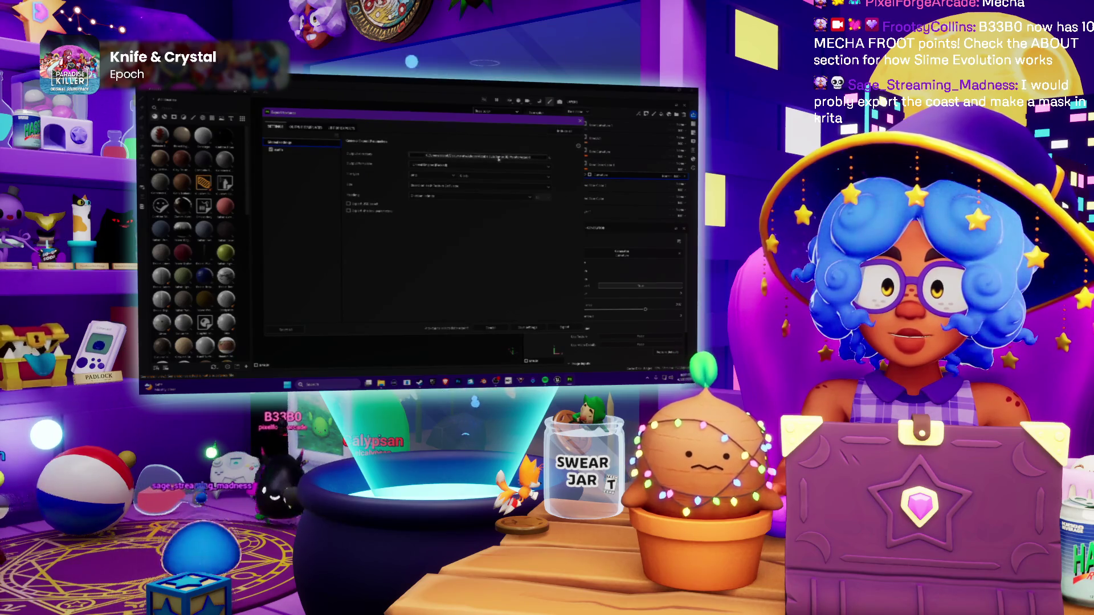
left_click(481, 157)
scroll(291, 205, "down", 3)
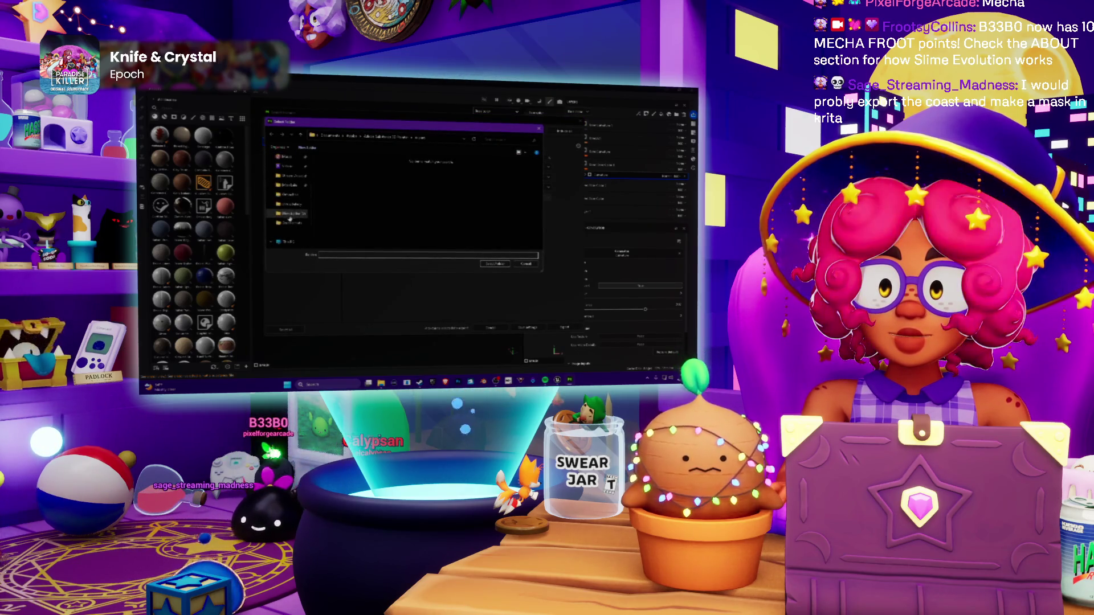
left_click(291, 204)
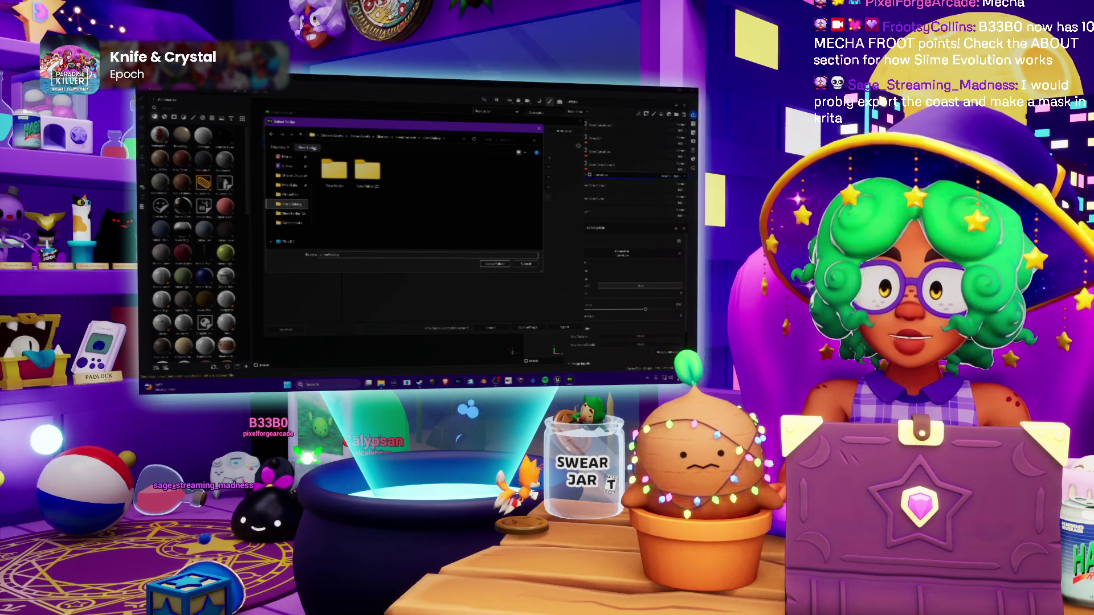
Step: Make a new folder as the export destination, export the textures, and close the window
left_click(308, 147)
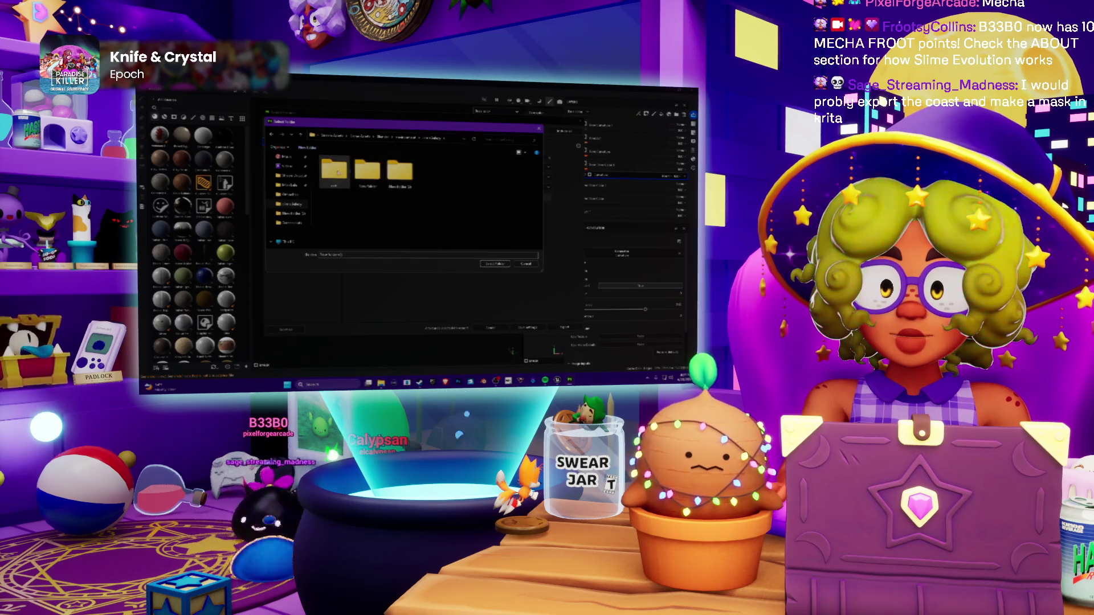
double_click(402, 169)
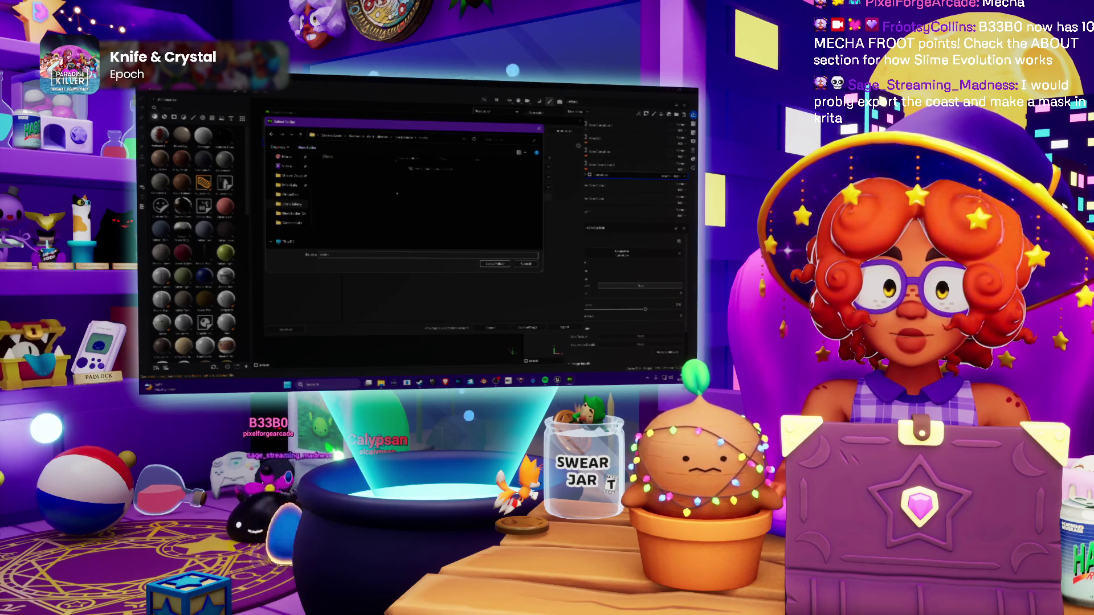
left_click(495, 265)
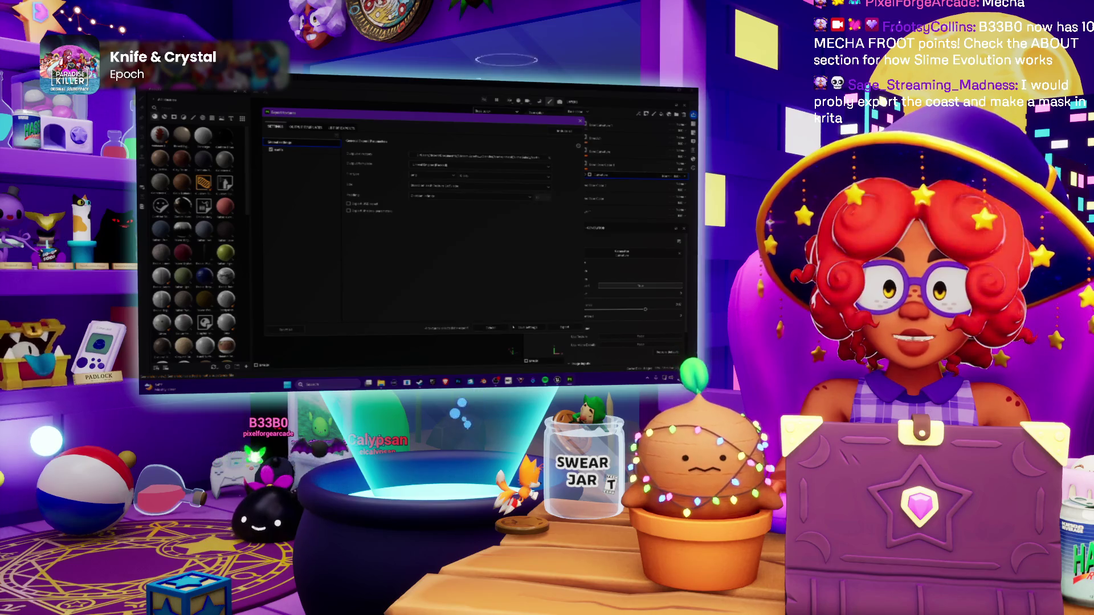
left_click(570, 328)
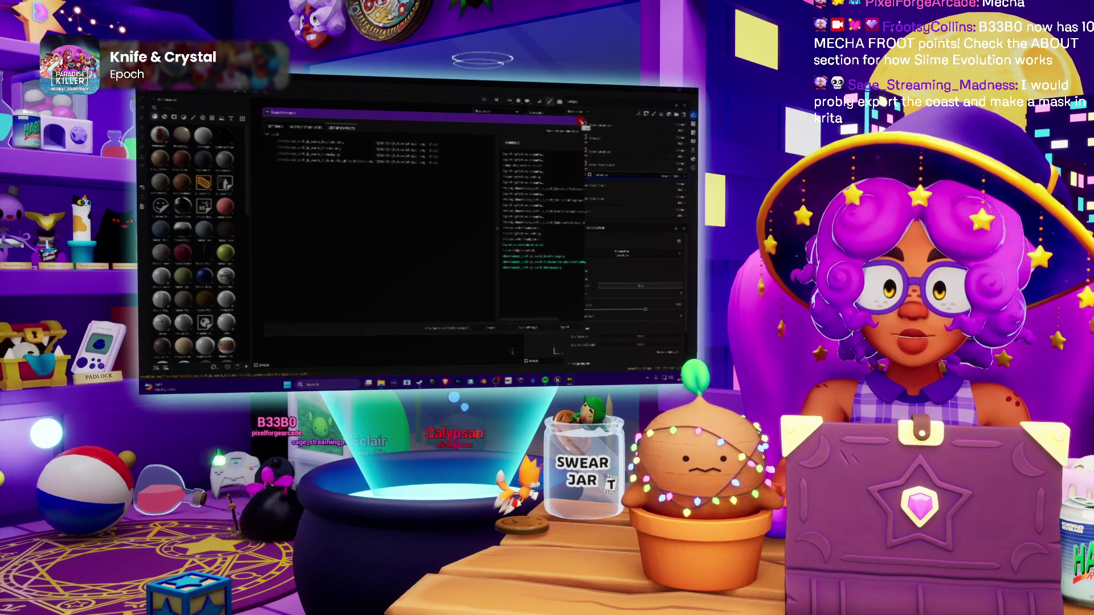
left_click(580, 121)
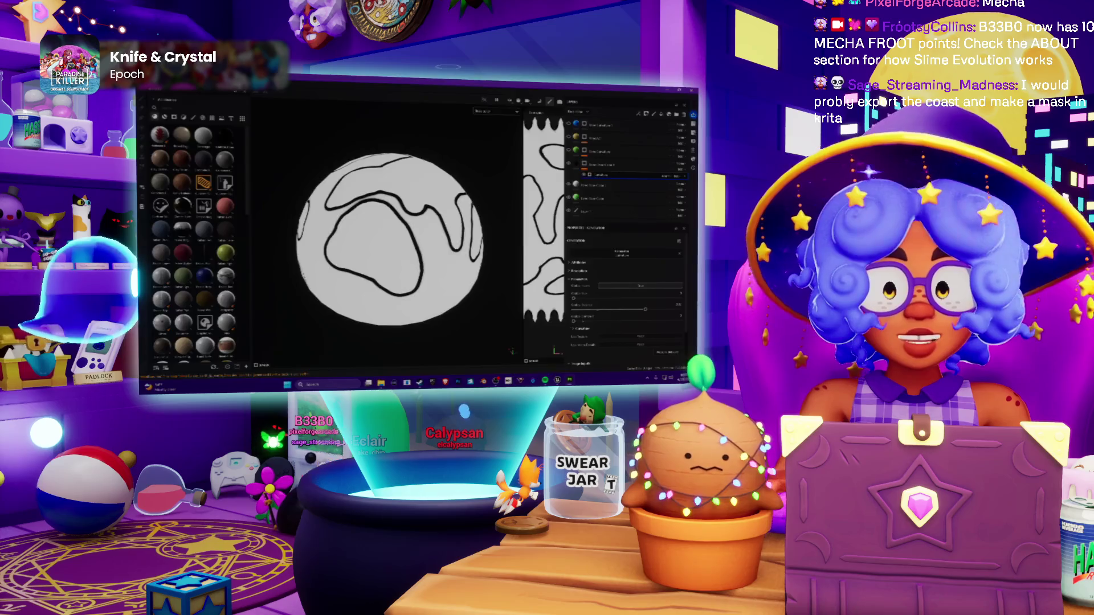
Step: Leave Substance 3D Painter and cycle through the other open desktop windows
left_click(501, 381)
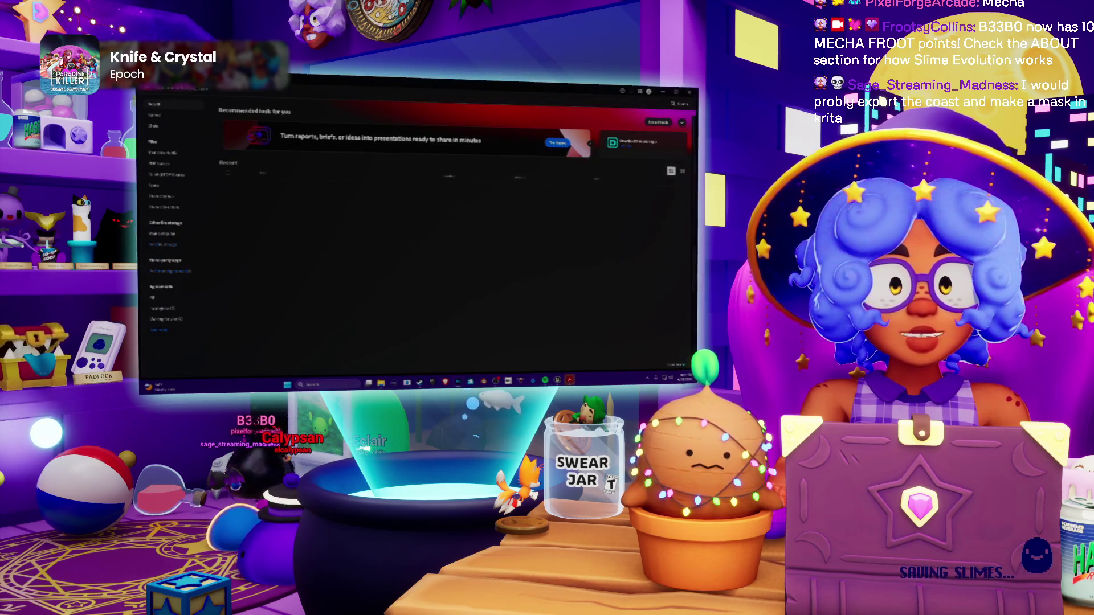
key("alt+Tab")
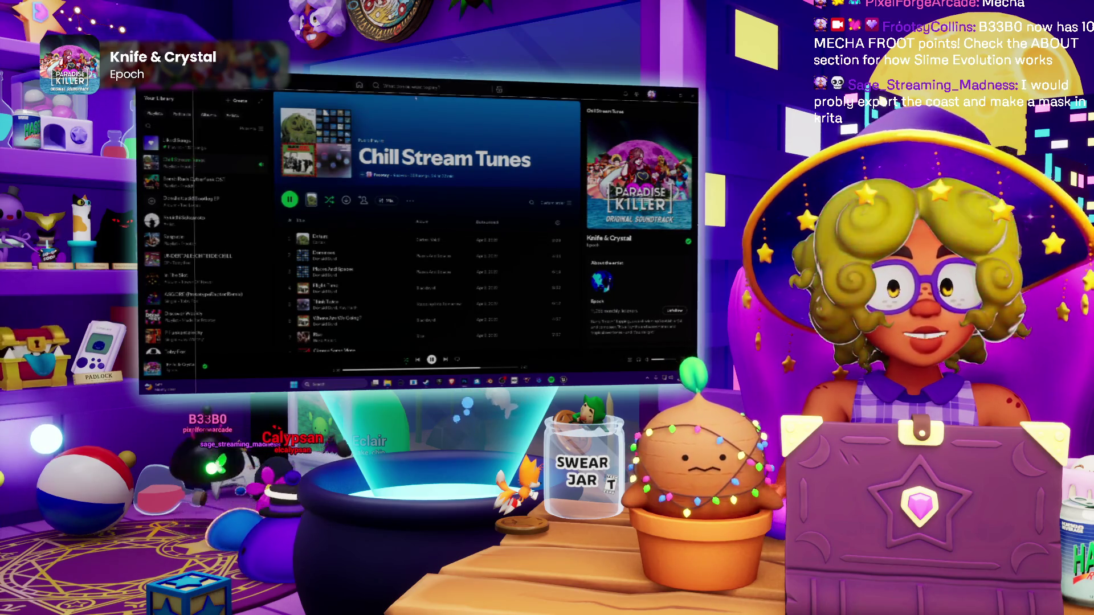
Step: In Photoshop, open the exported dome contour texture from the project's textures folder
key("alt+Tab")
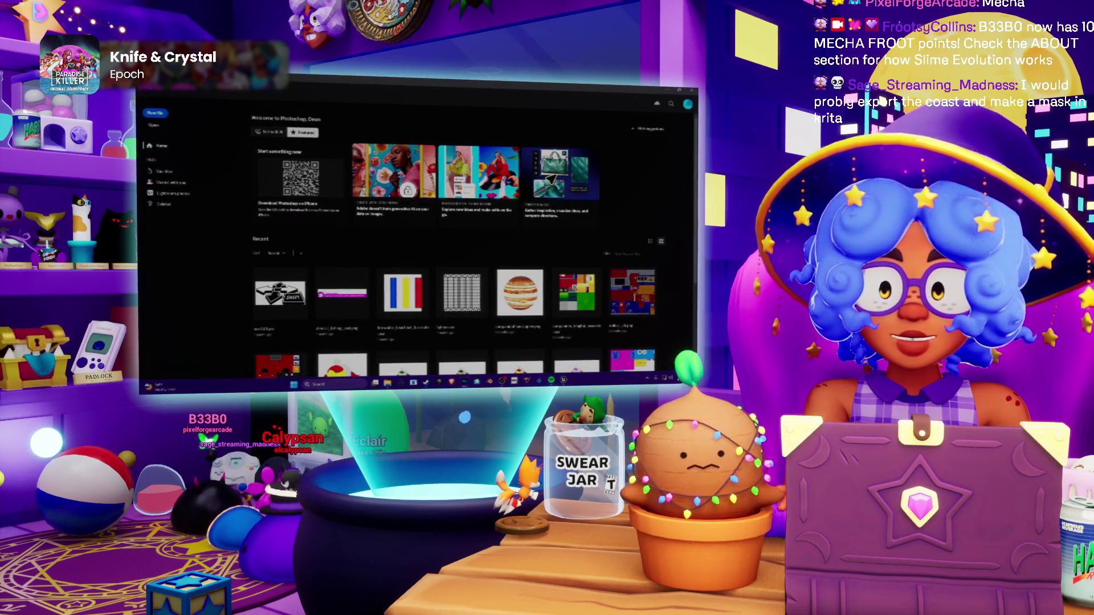
key("alt+f")
mouse_move(181, 110)
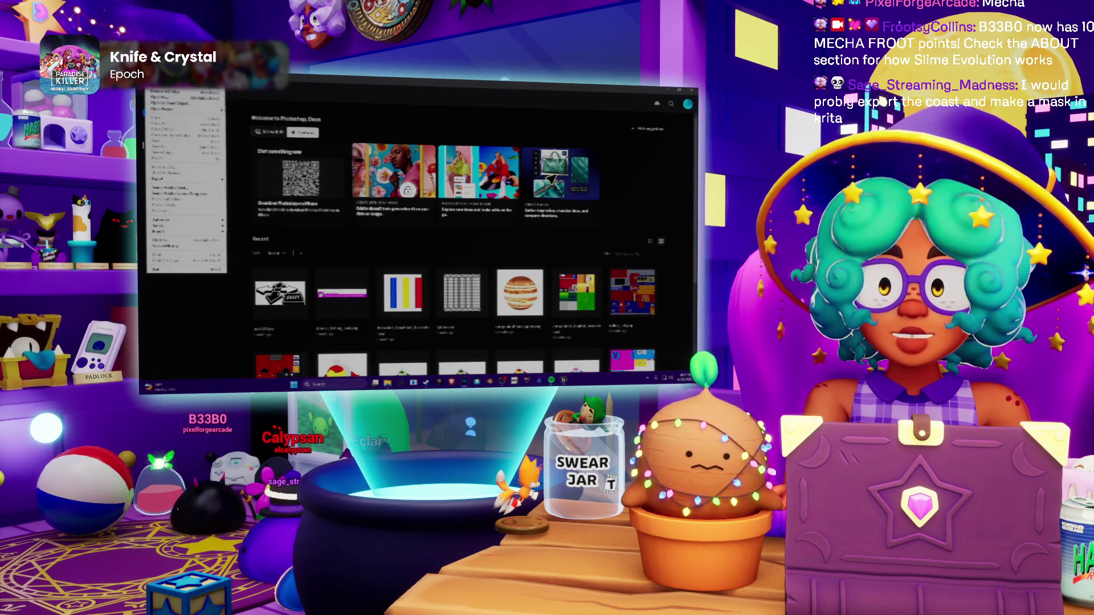
left_click(346, 132)
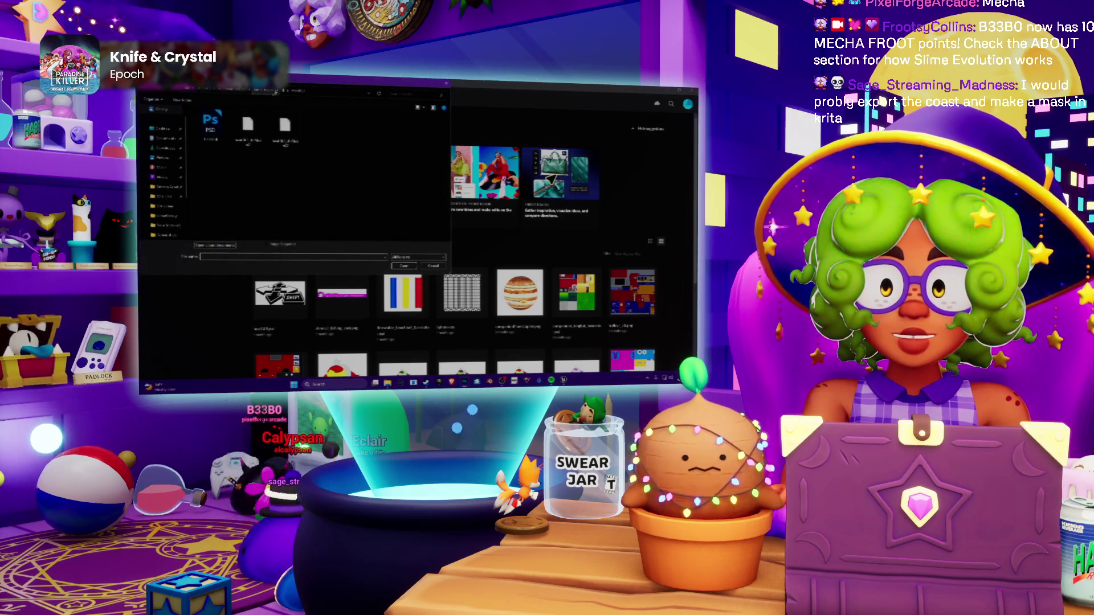
scroll(165, 188, "down", 3)
left_click(161, 163)
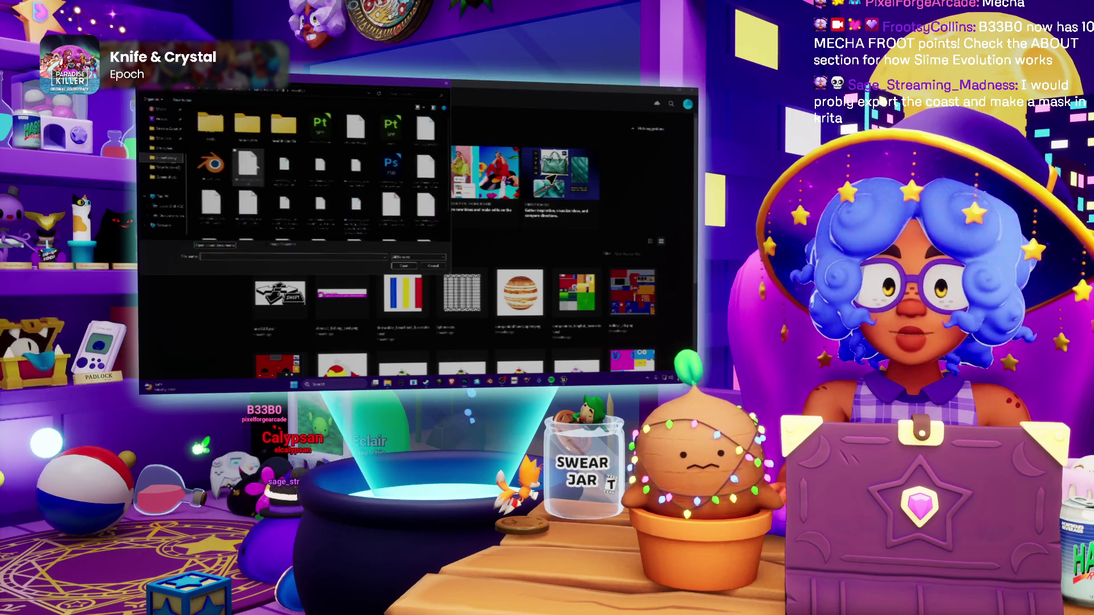
double_click(214, 123)
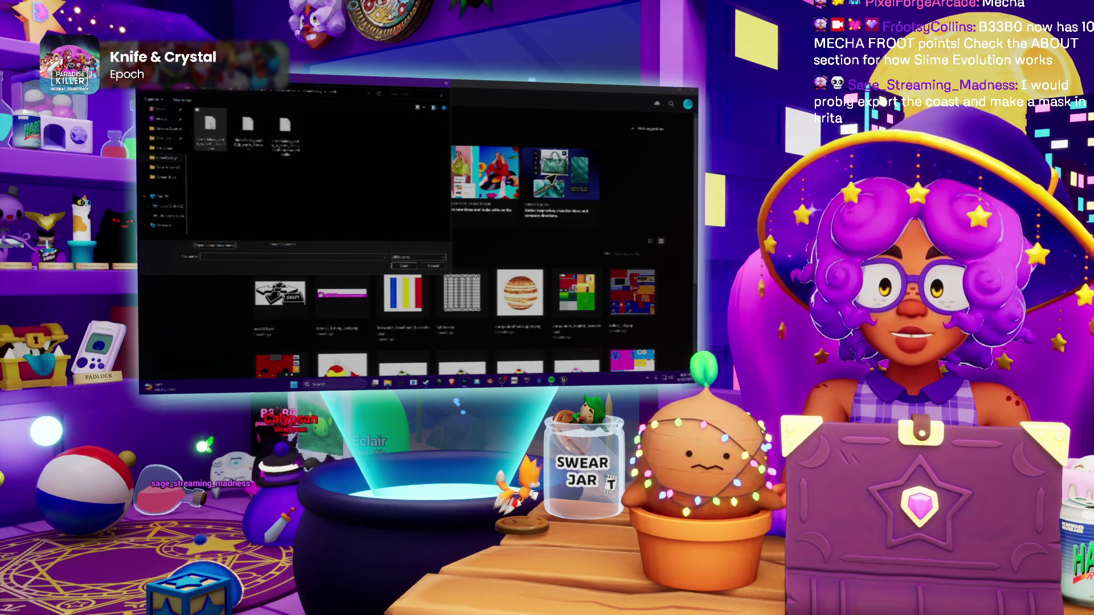
double_click(211, 126)
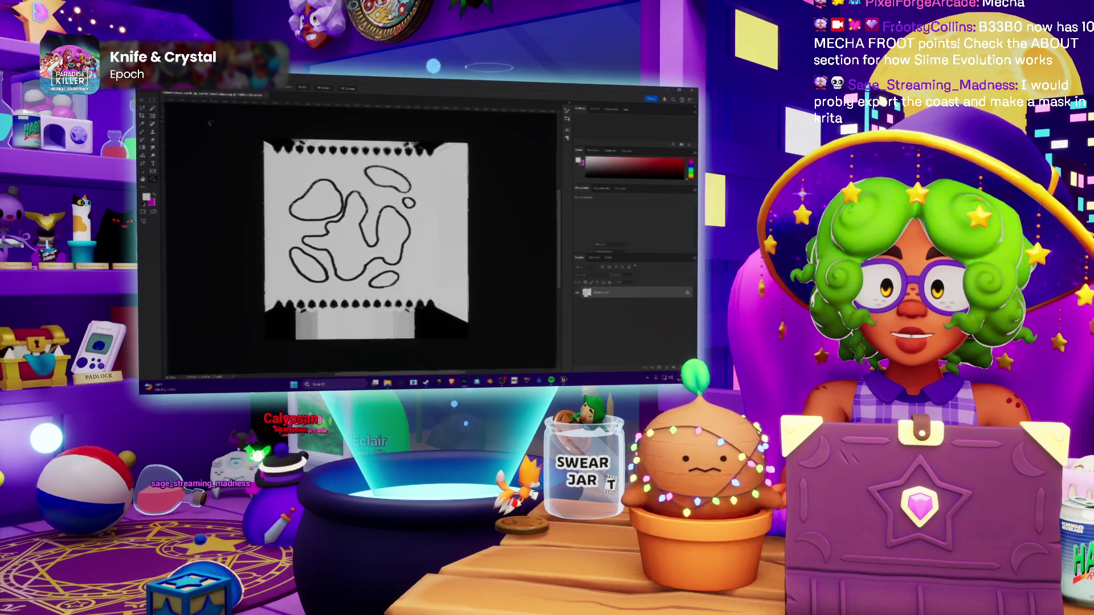
Step: Add a new layer and fill the lower spiked band with light grey
scroll(308, 312, "up", 3, "alt")
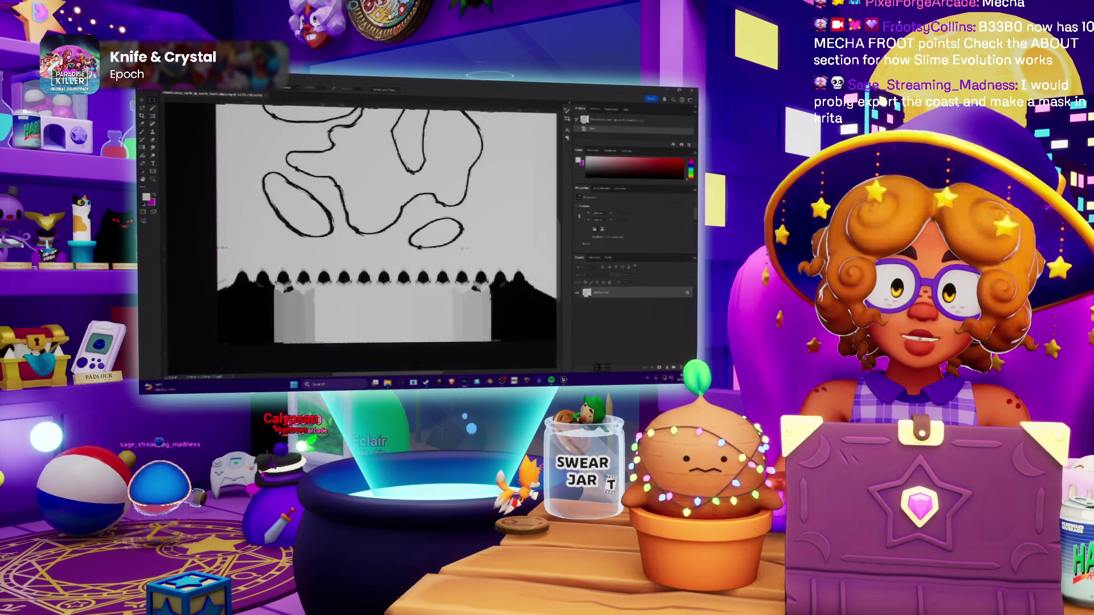
scroll(359, 228, "down", 5)
scroll(358, 227, "right", 3, "ctrl")
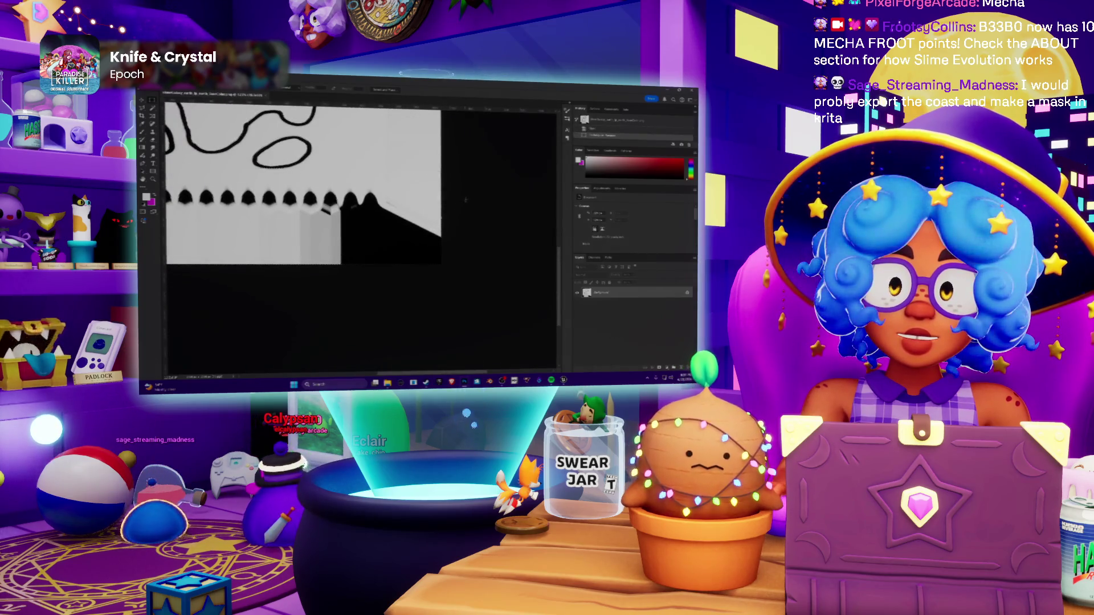
scroll(362, 182, "left", 3, "ctrl")
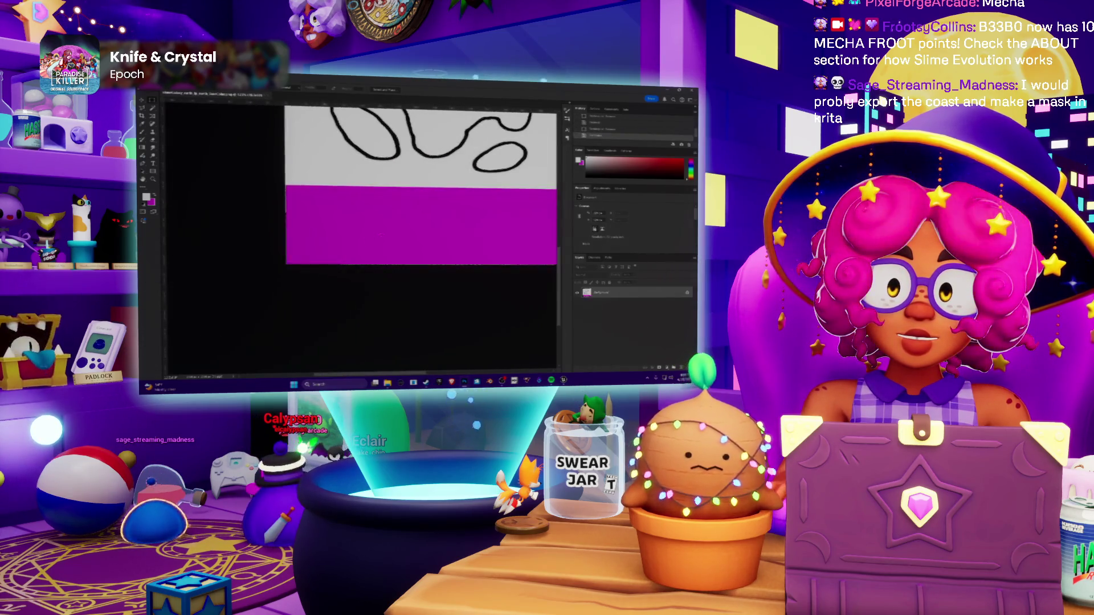
scroll(420, 228, "up", 2)
key("ctrl+shift+n")
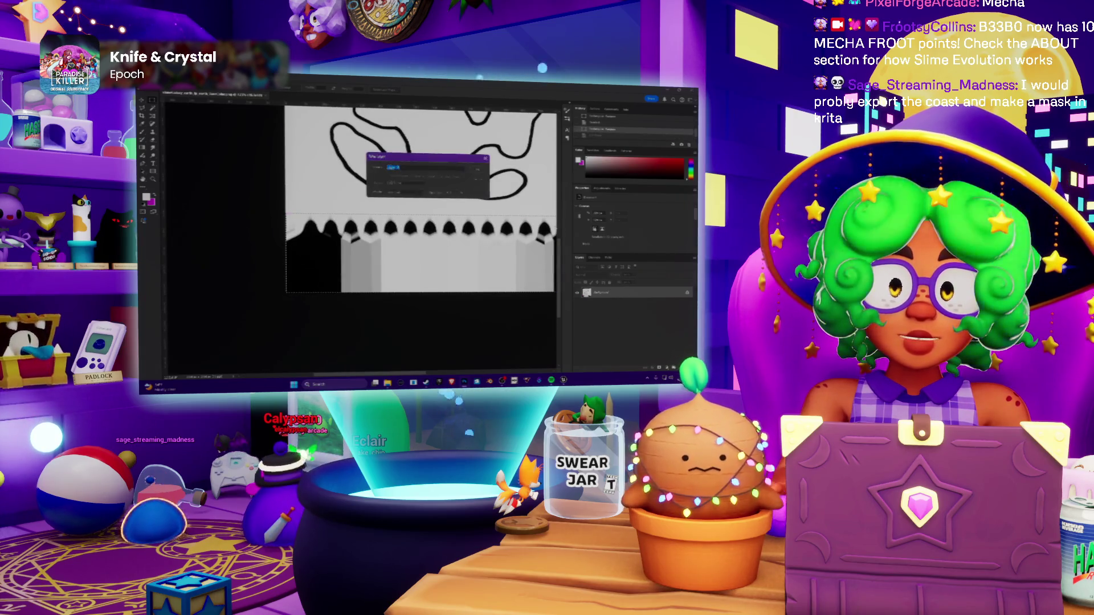
key("Return")
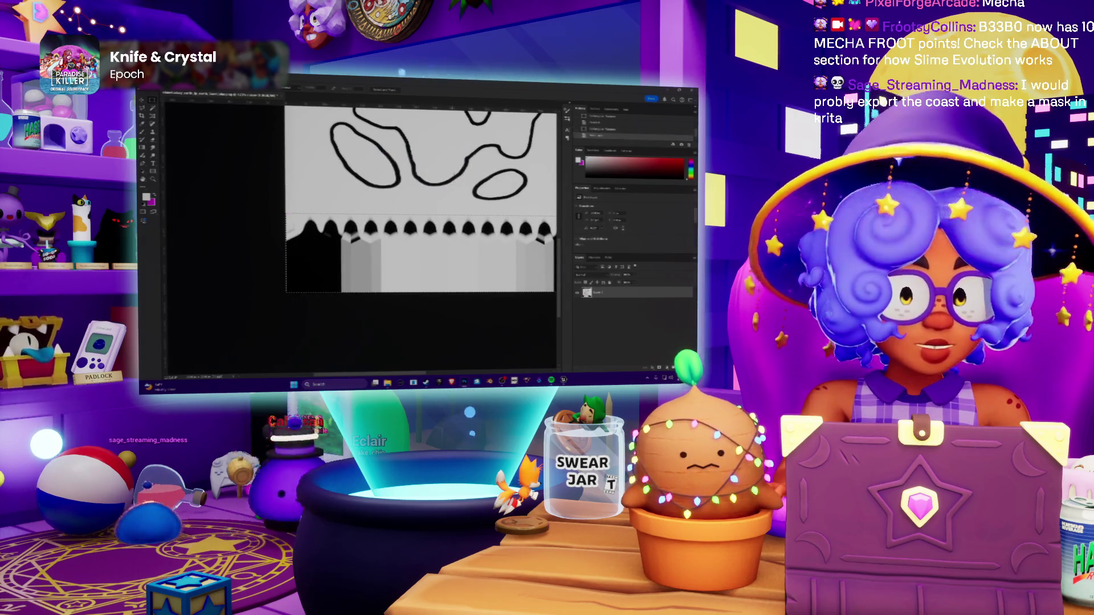
key("alt+BackSpace")
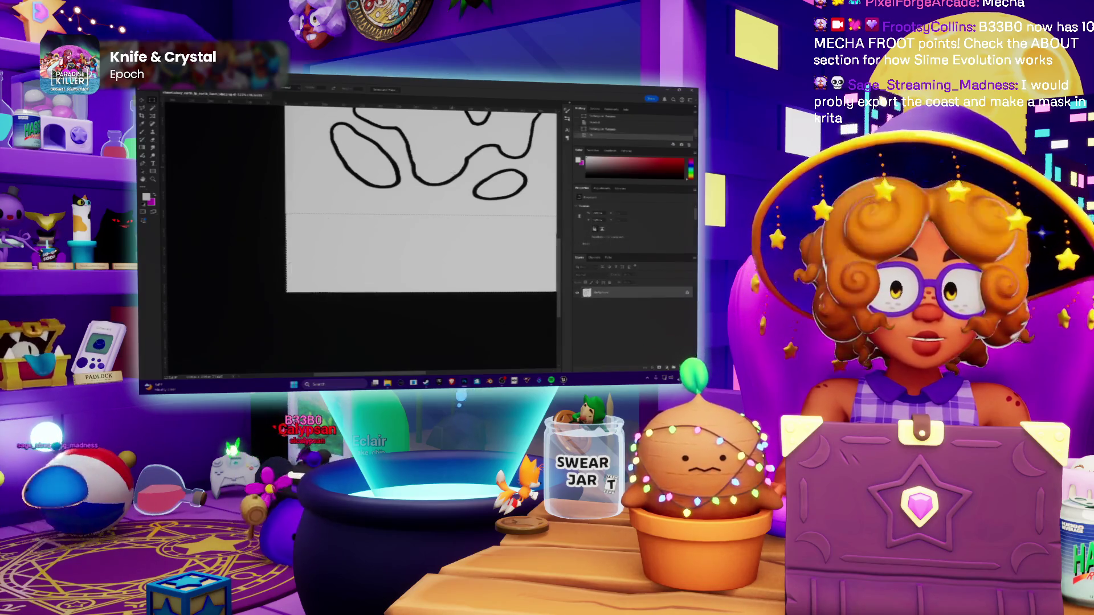
Step: Remove the black spiked strip along the top of the texture
scroll(452, 171, "down", 5, "alt")
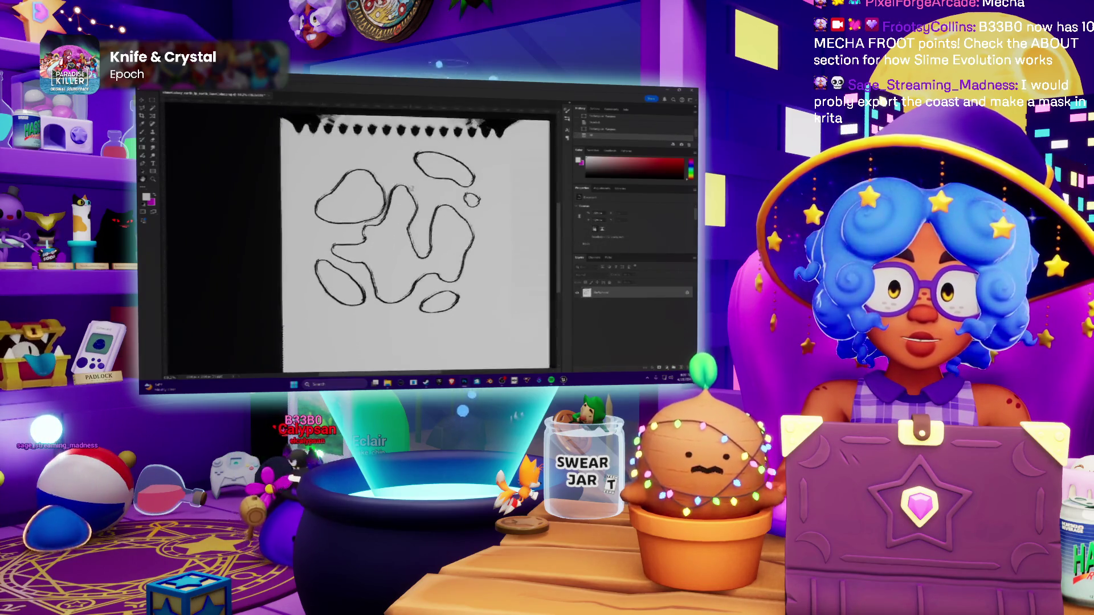
key("m")
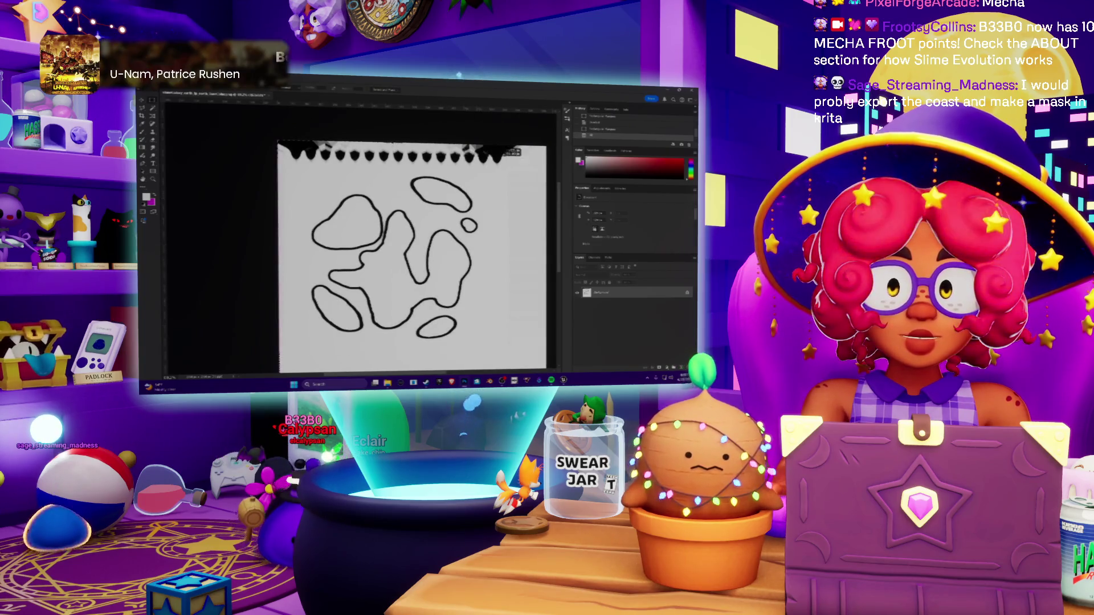
scroll(399, 256, "right", 2)
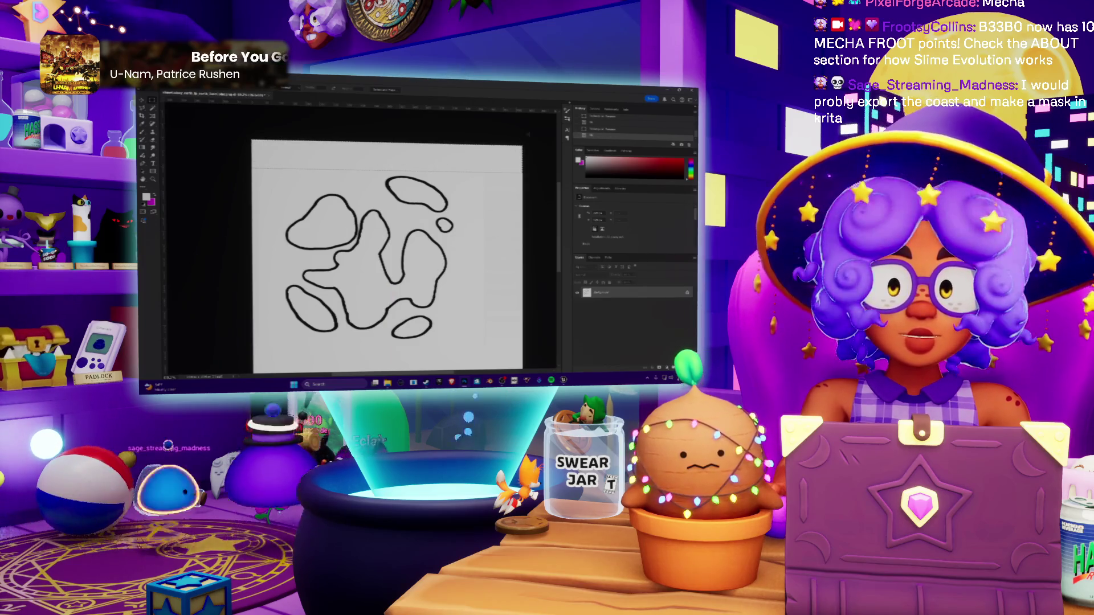
key("ctrl+z")
scroll(432, 370, "down", 3)
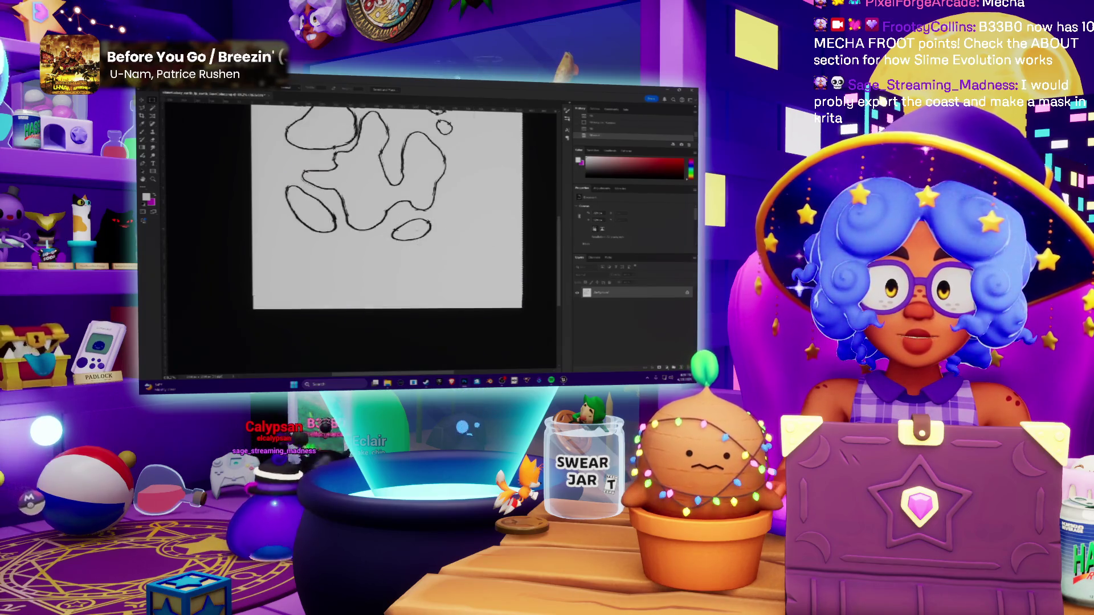
scroll(356, 240, "up", 2)
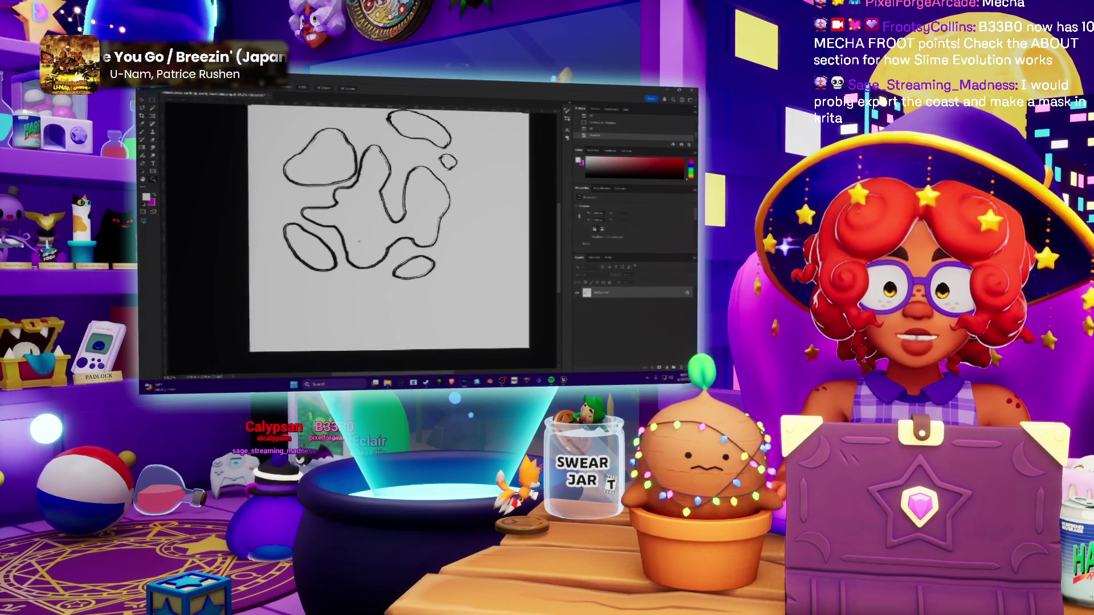
scroll(356, 241, "up", 3, "alt")
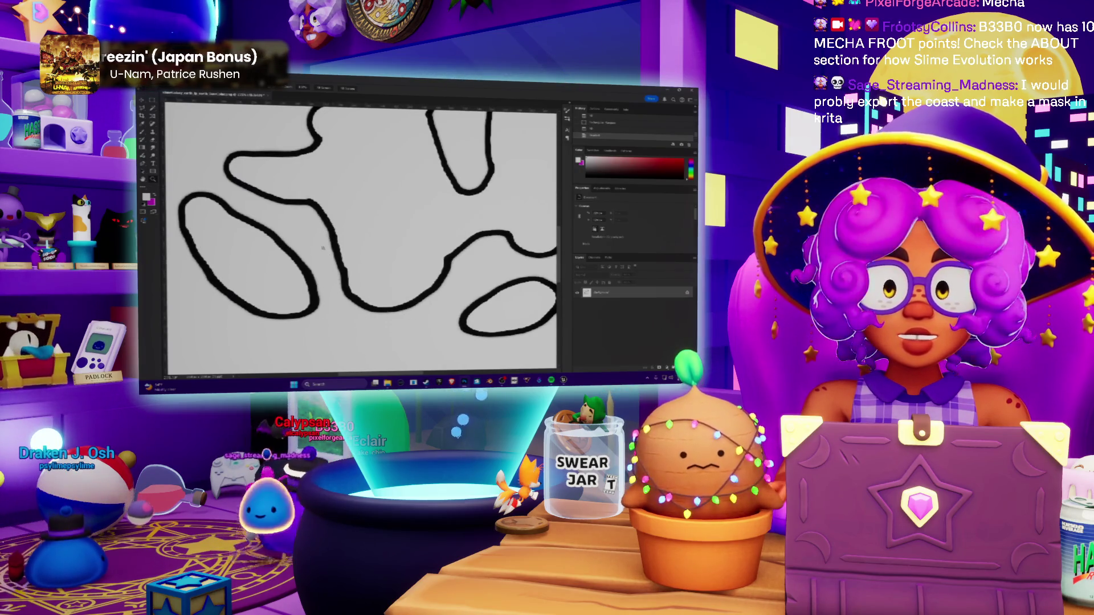
scroll(327, 221, "up", 5, "alt")
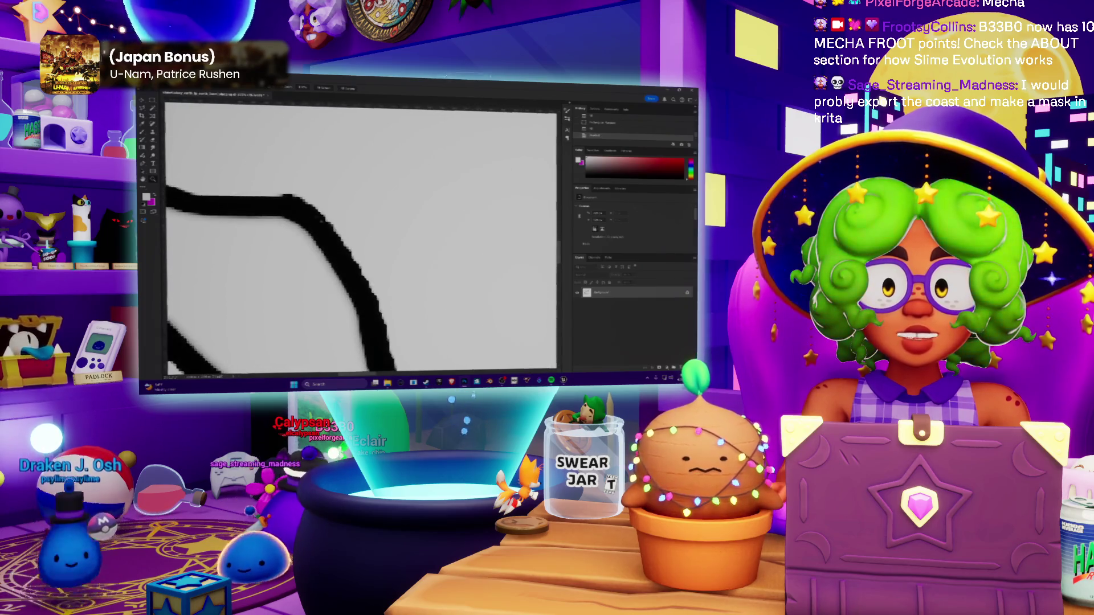
scroll(329, 237, "down", 6, "alt")
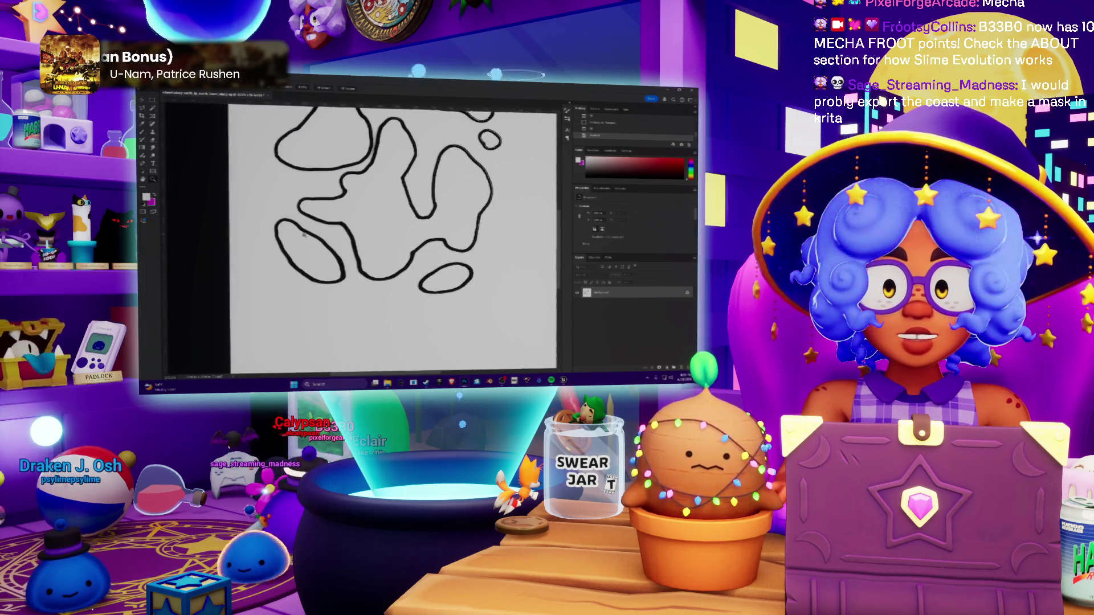
scroll(340, 192, "up", 2)
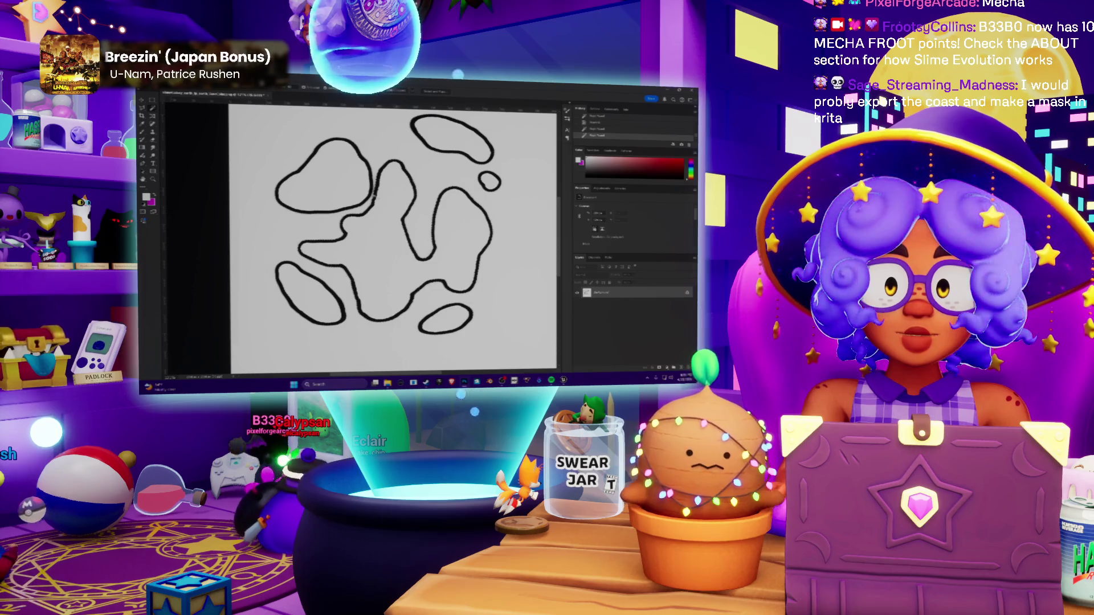
Step: Zoom in to check the blob outlines, then add a new empty layer above
key("ctrl+plus")
key("ctrl+plus")
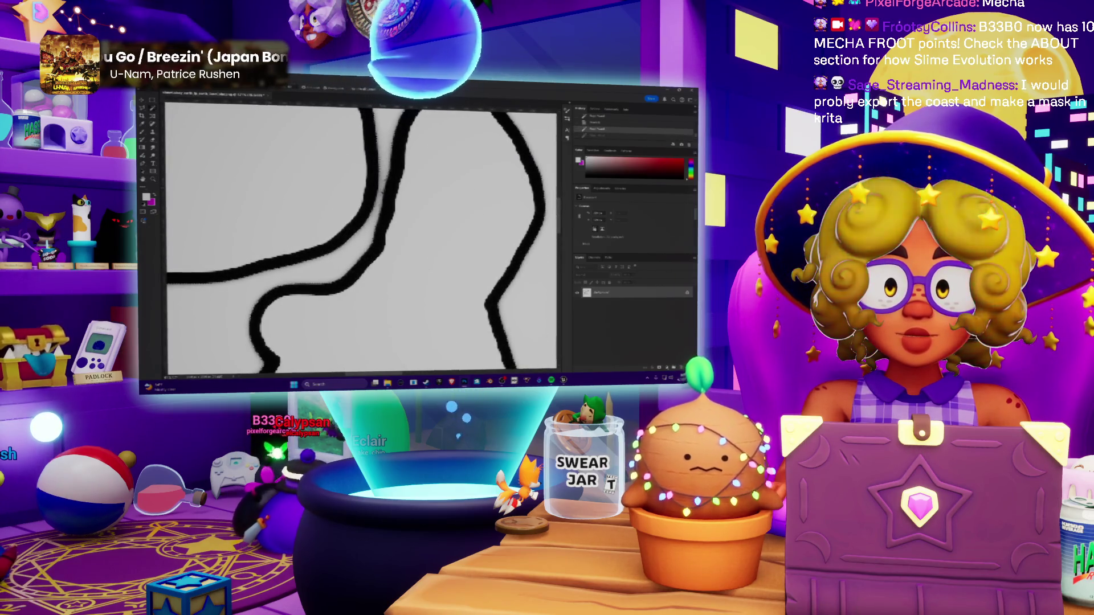
key("ctrl+minus")
key("ctrl+minus")
key("ctrl+minus")
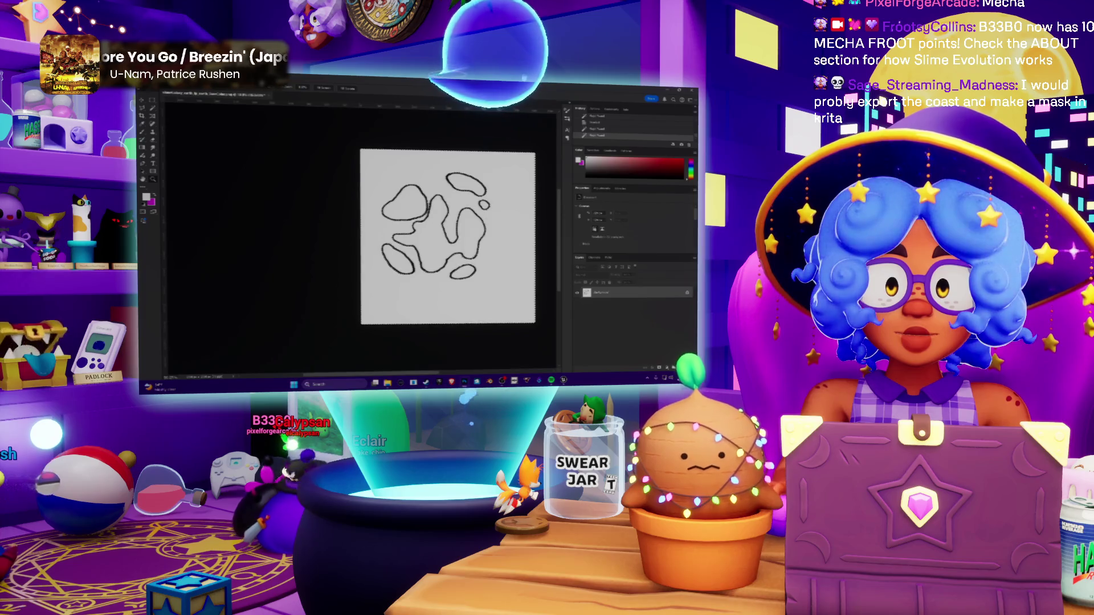
key("ctrl+plus")
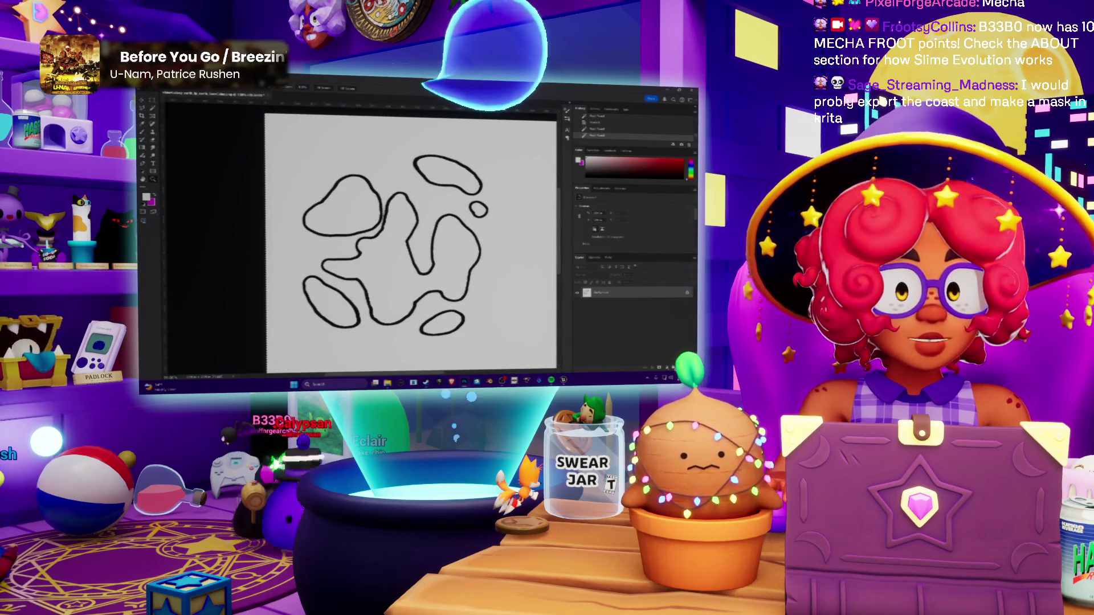
key("ctrl+shift+alt+n")
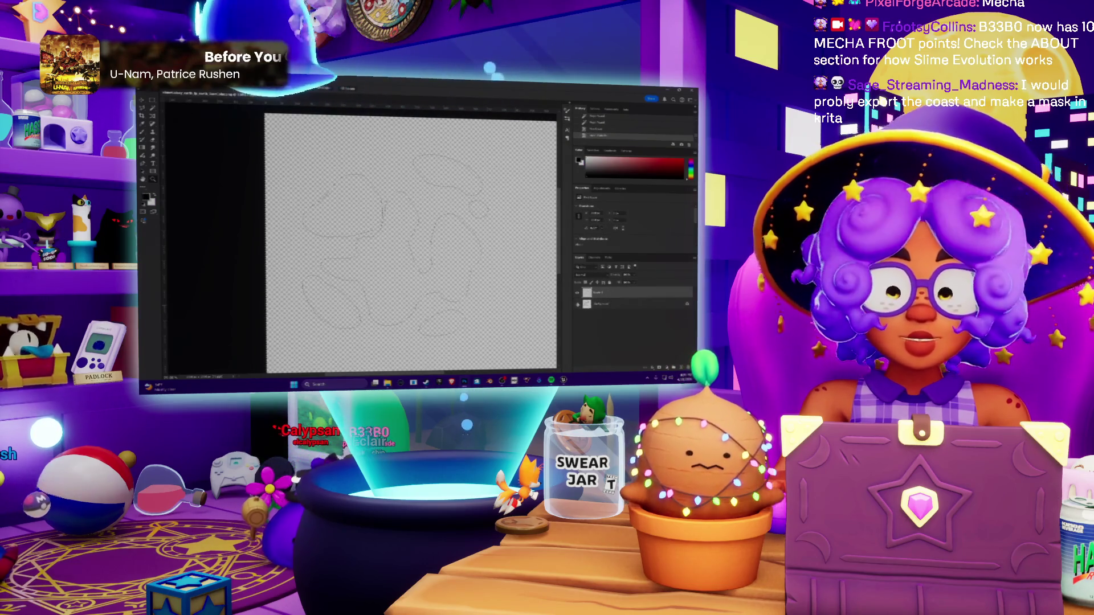
Step: Fill the area around the blobs with black, then invert it to white
key("shift+F5")
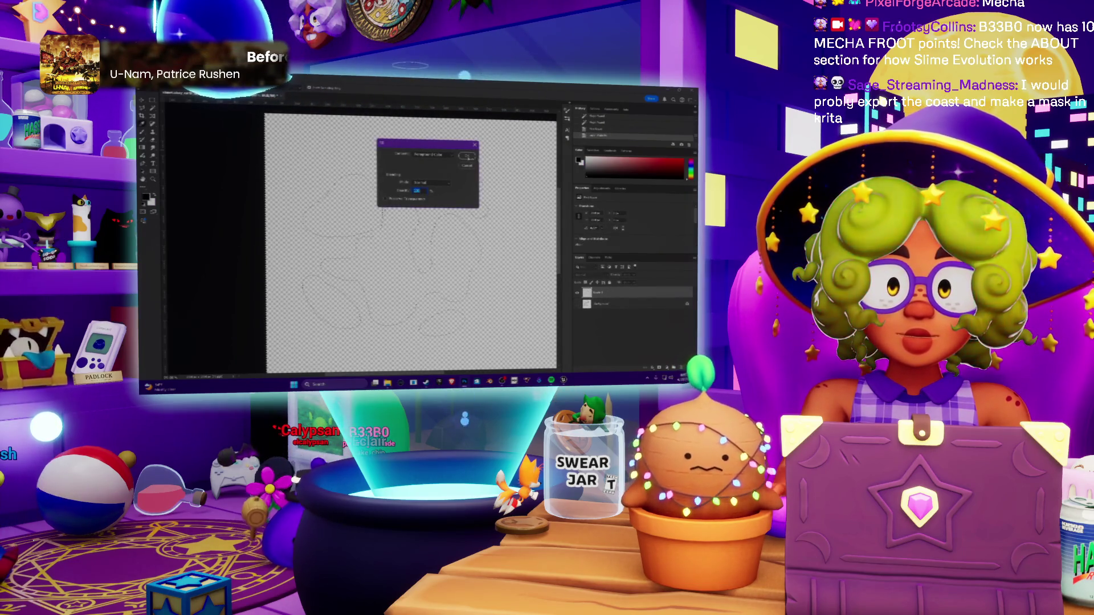
left_click(468, 156)
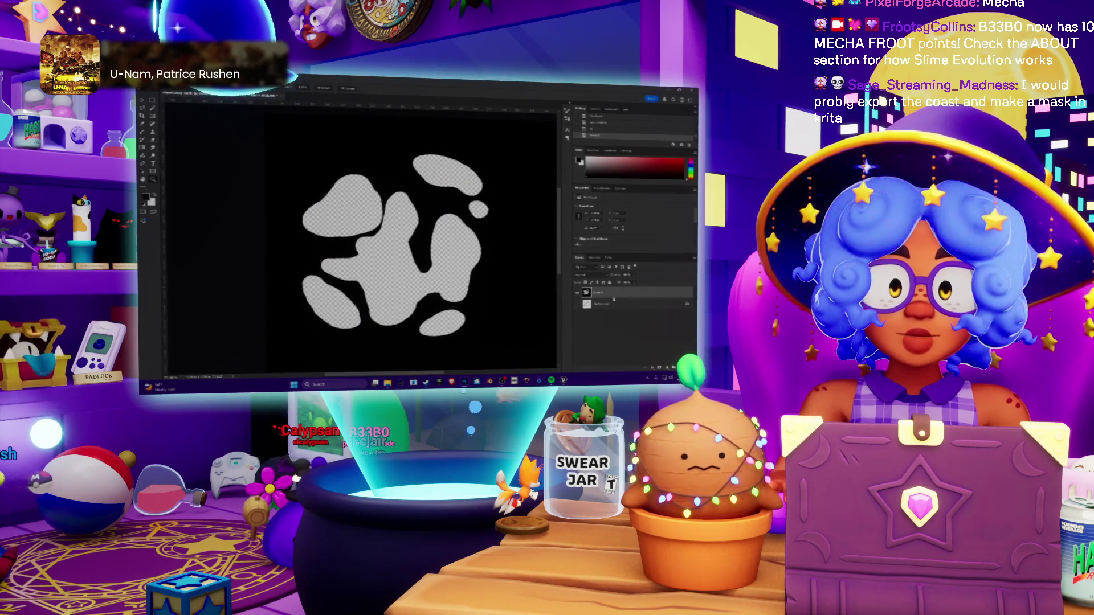
key("ctrl+i")
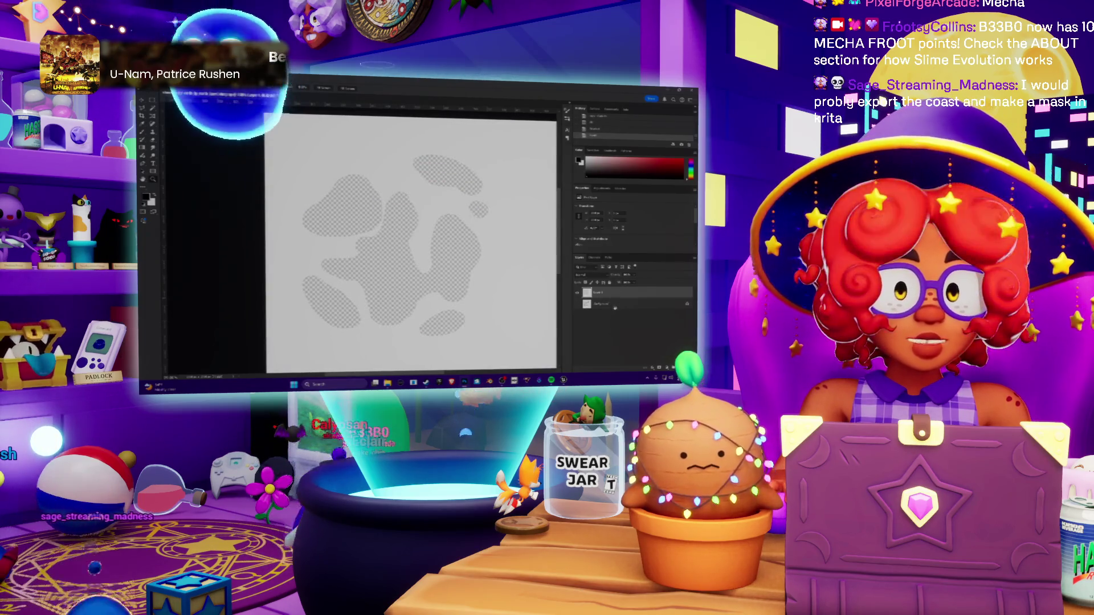
Step: On a new layer, fill the blob shapes with solid black and fit the image in view
key("ctrl+j")
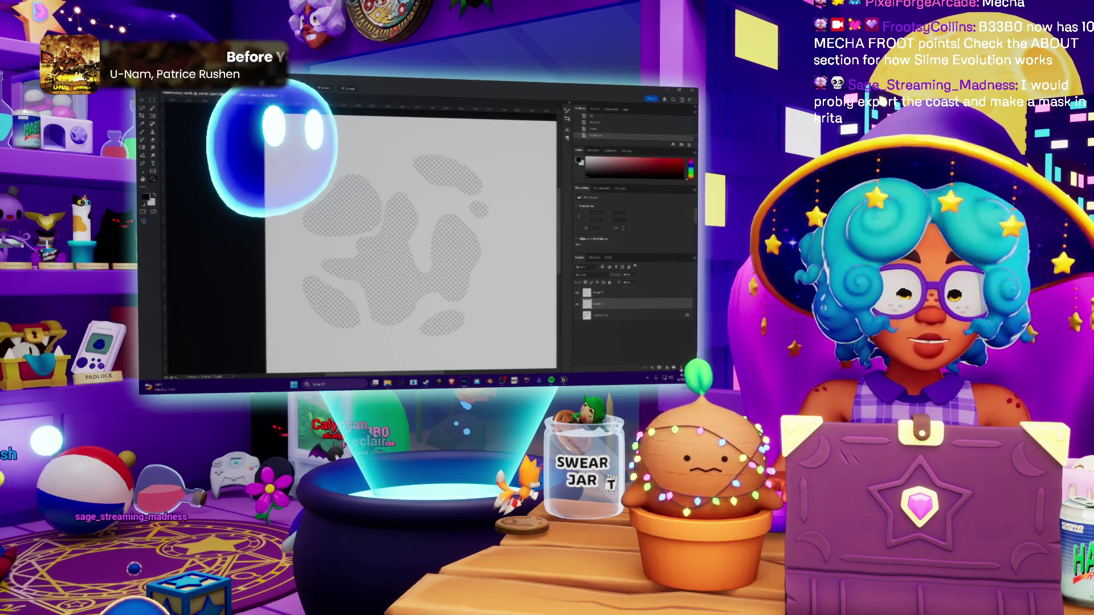
key("shift+F5")
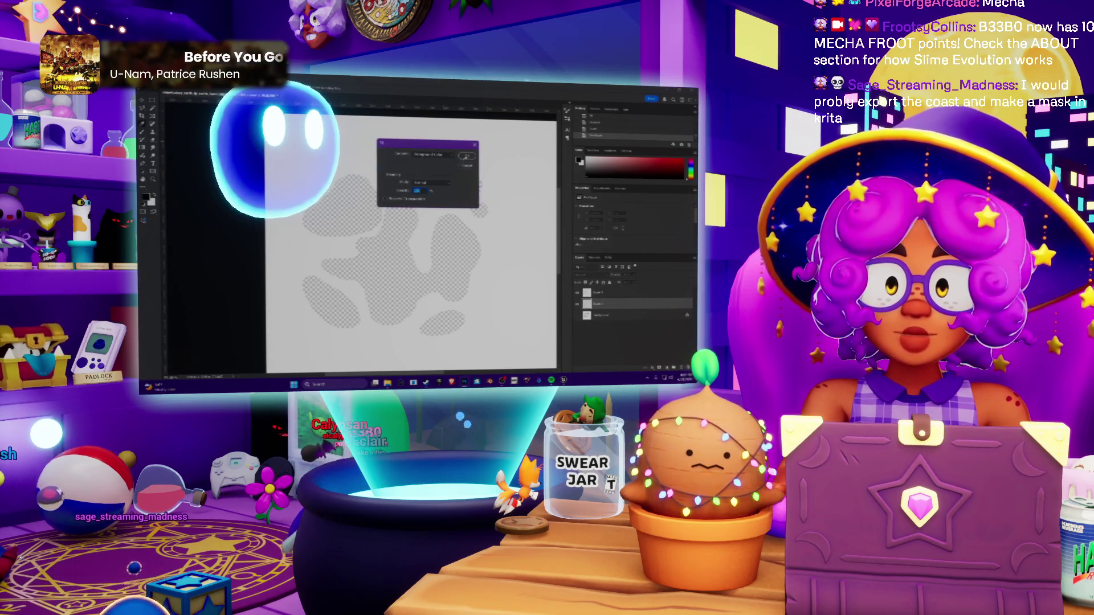
key("Return")
key("ctrl+0")
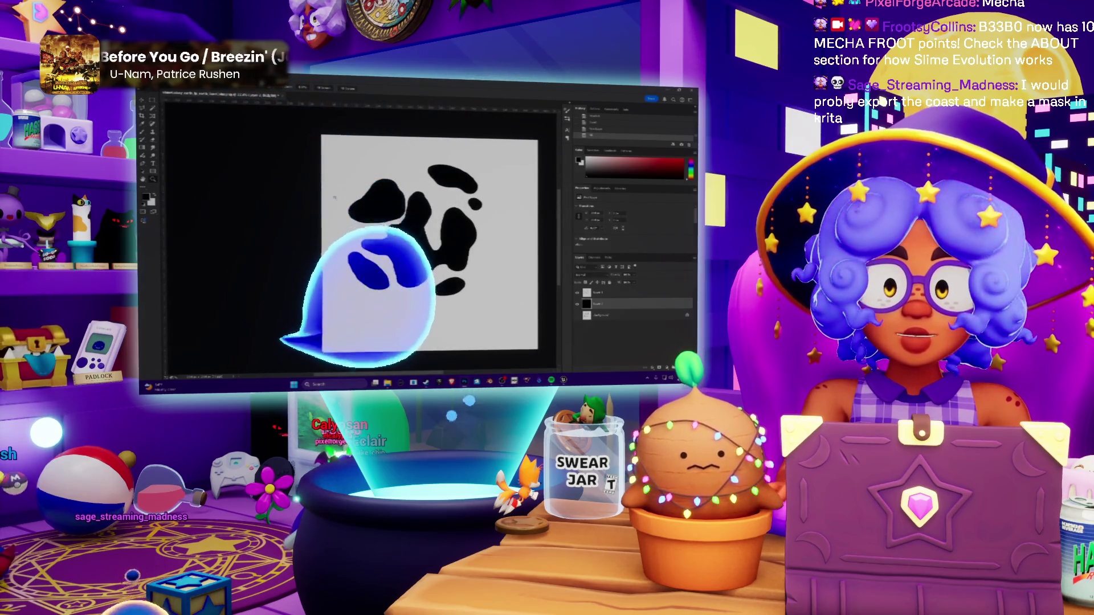
key("ctrl+plus")
key("alt+f")
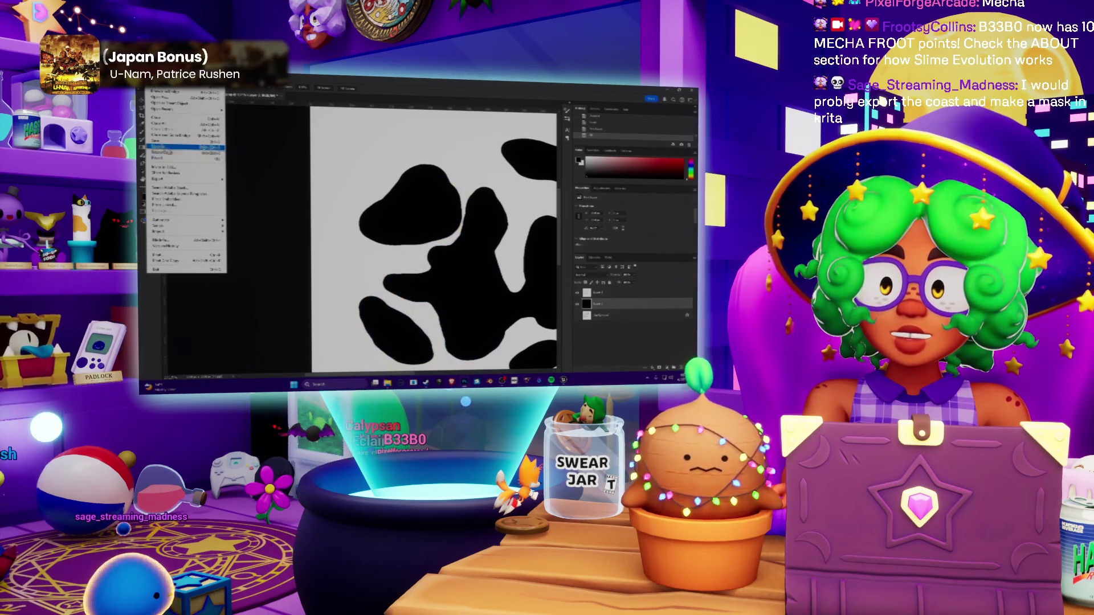
Step: Save a copy of the blob mask as 'outline', then close Photoshop discarding changes
left_click(180, 153)
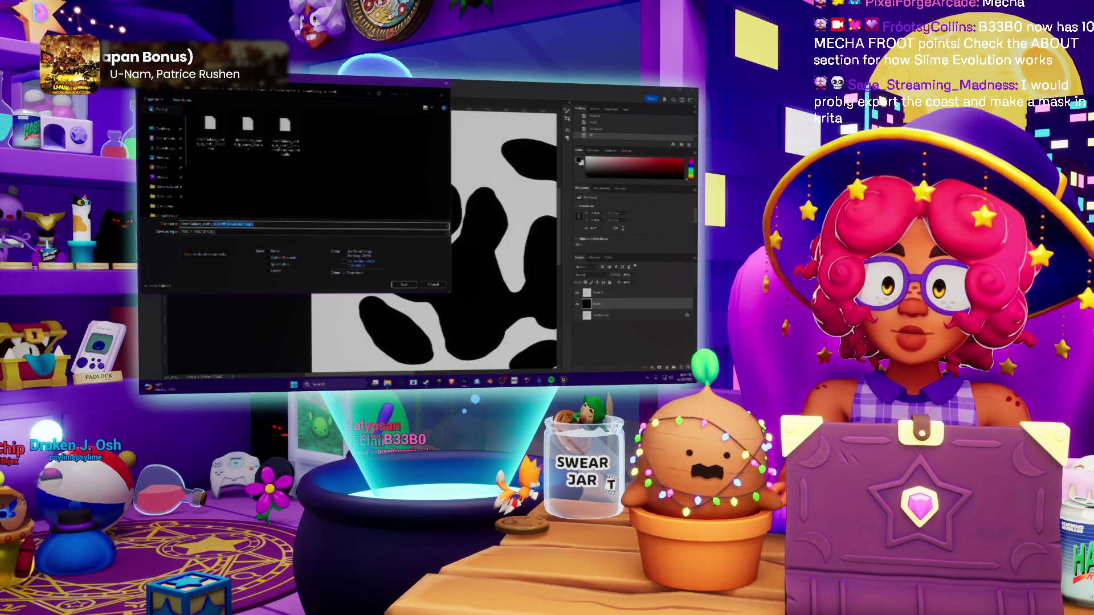
type("outline")
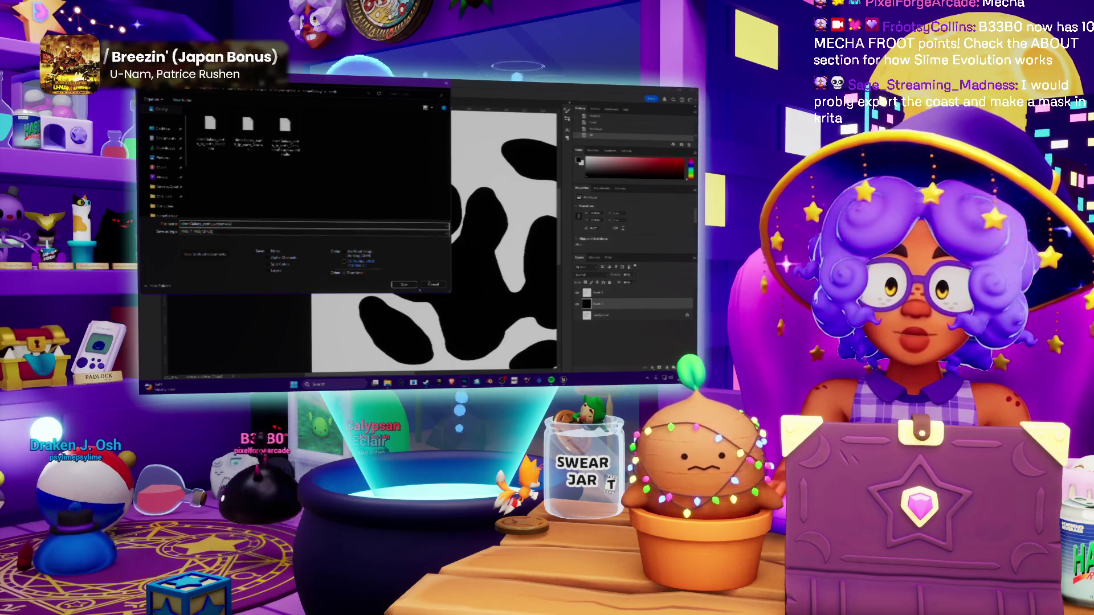
left_click(403, 285)
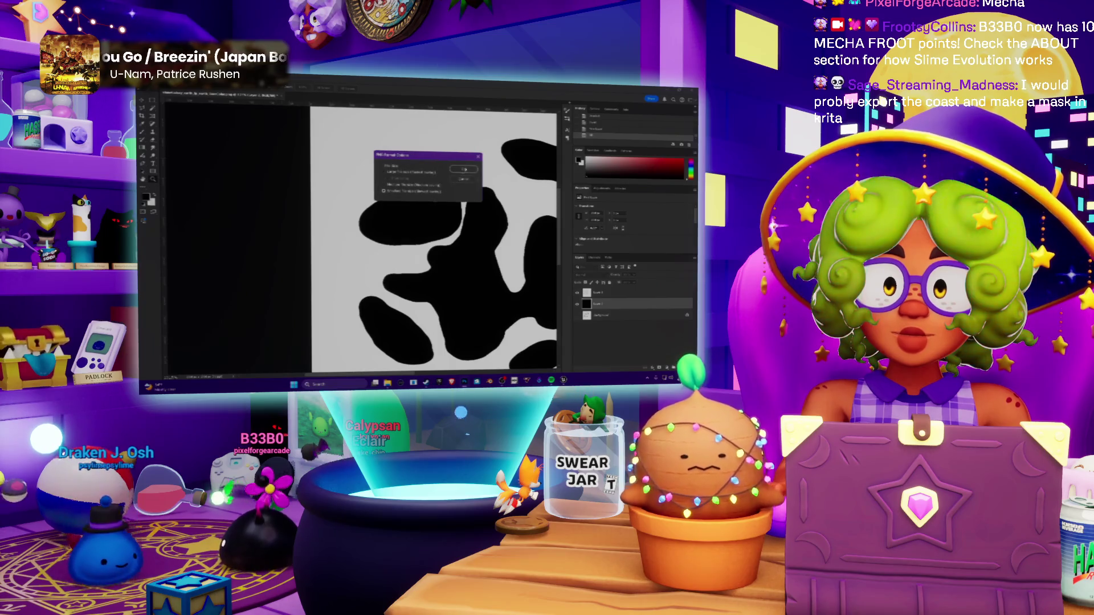
left_click(465, 166)
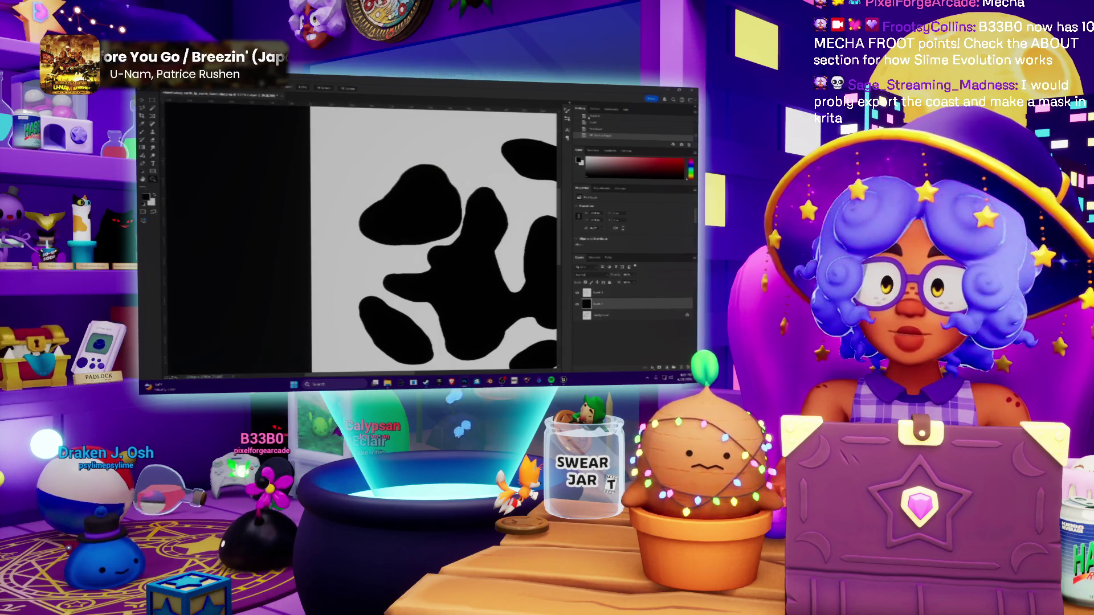
key("ctrl+w")
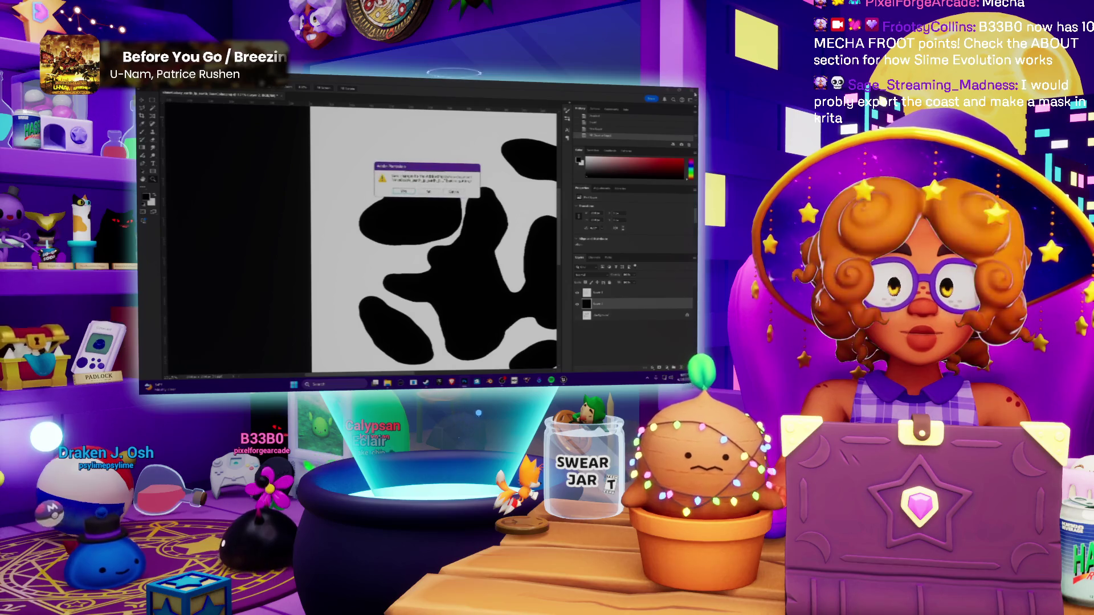
key("n")
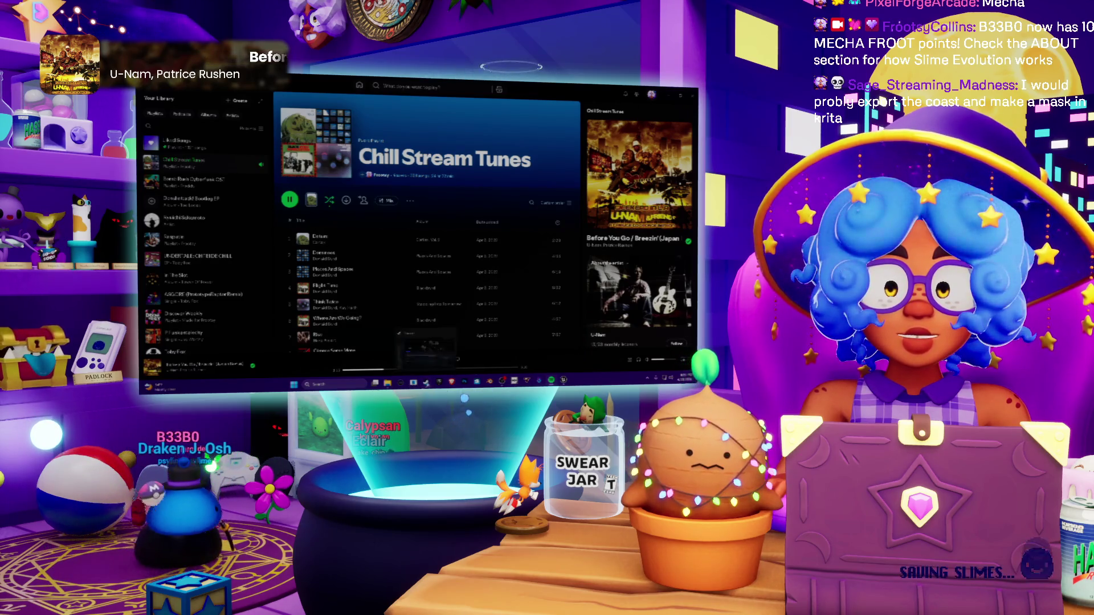
Step: Switch from Spotify toward the Blender window with the sphere
key("alt+Tab")
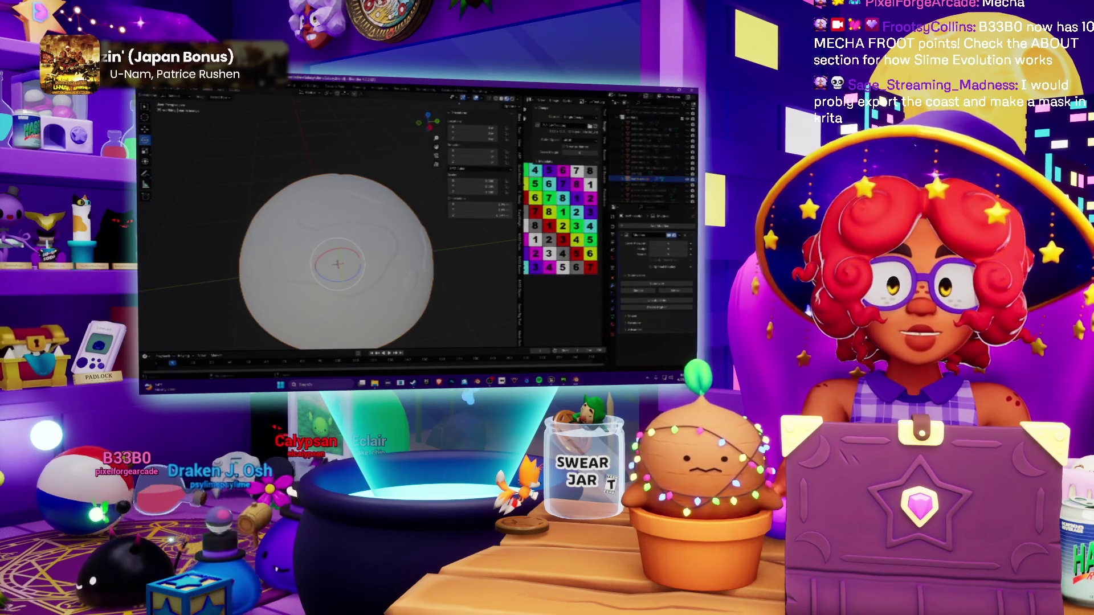
Step: Switch the sphere into Sculpt Mode
left_click(512, 98)
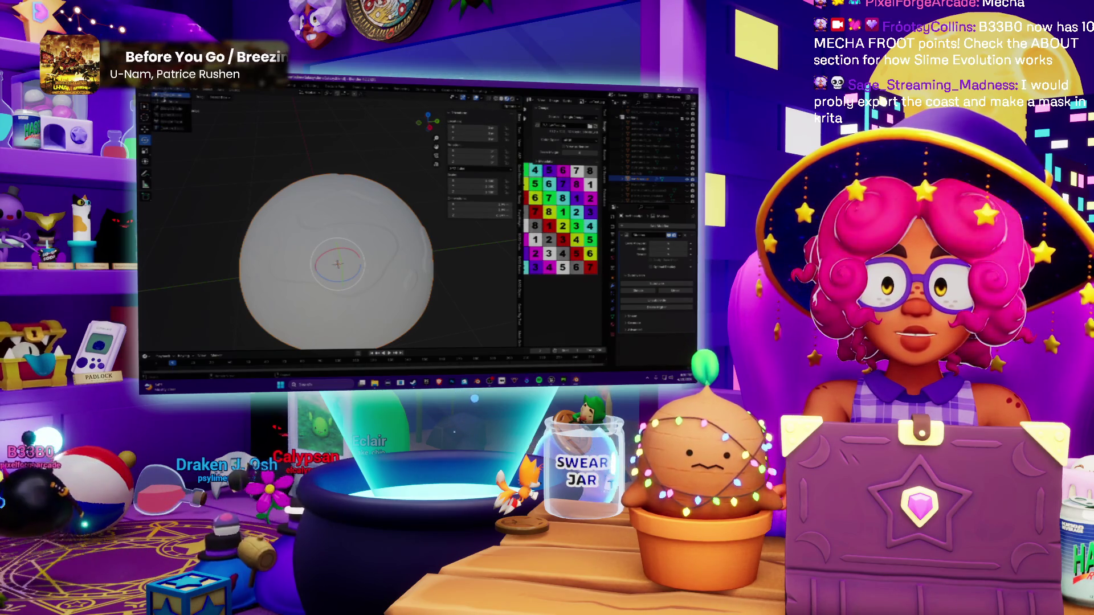
key("Tab")
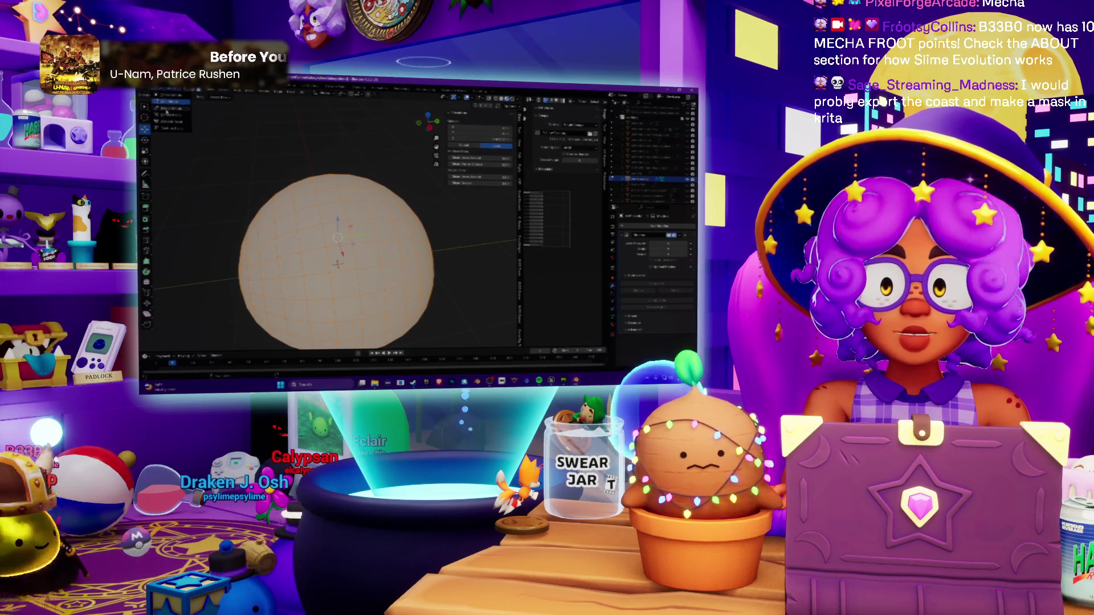
left_click(167, 114)
Step: Light the viewport with the olive-green studio light and show the sculpt brush settings
left_click(508, 99)
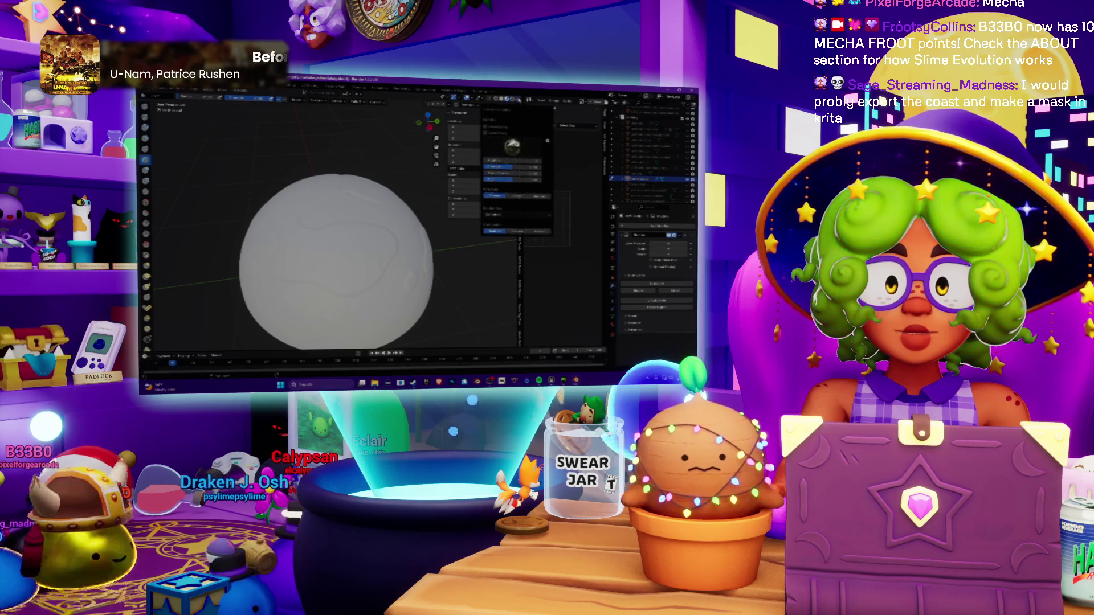
left_click(493, 127)
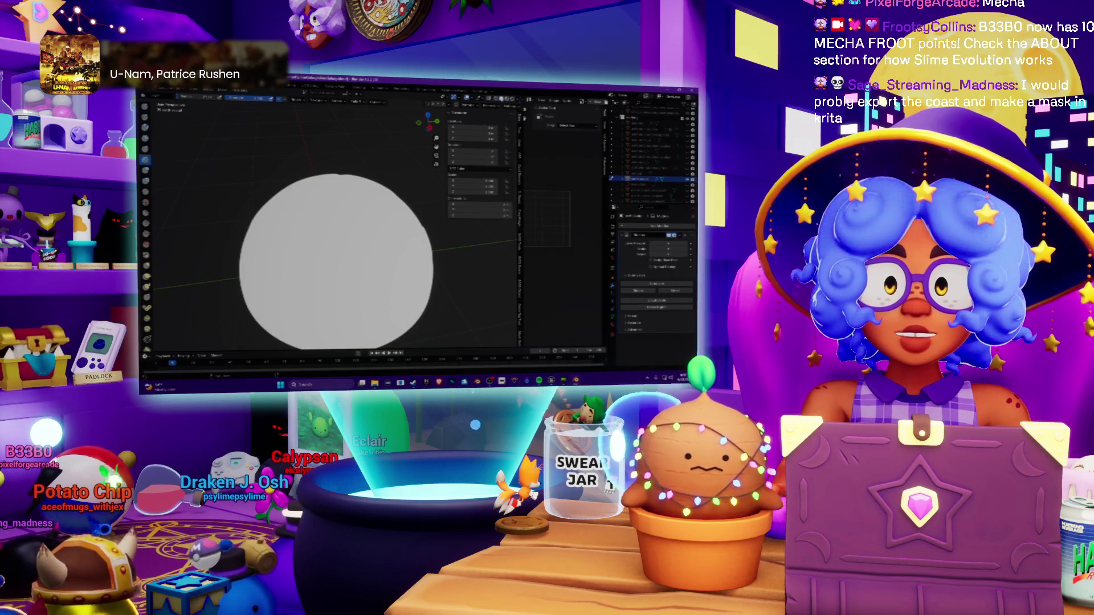
left_click(518, 99)
left_click(511, 126)
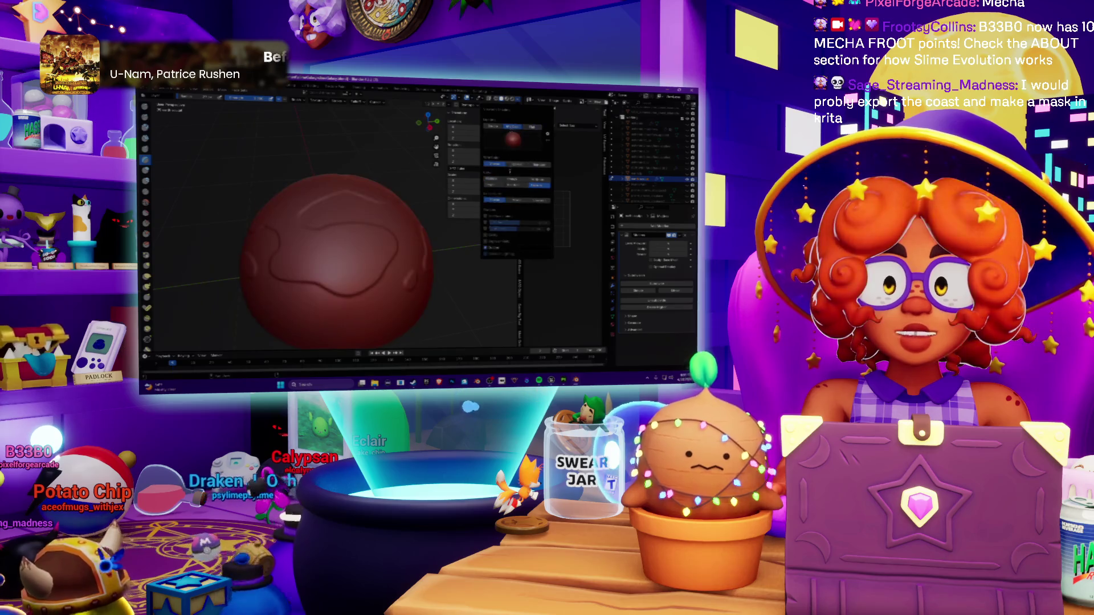
left_click(513, 139)
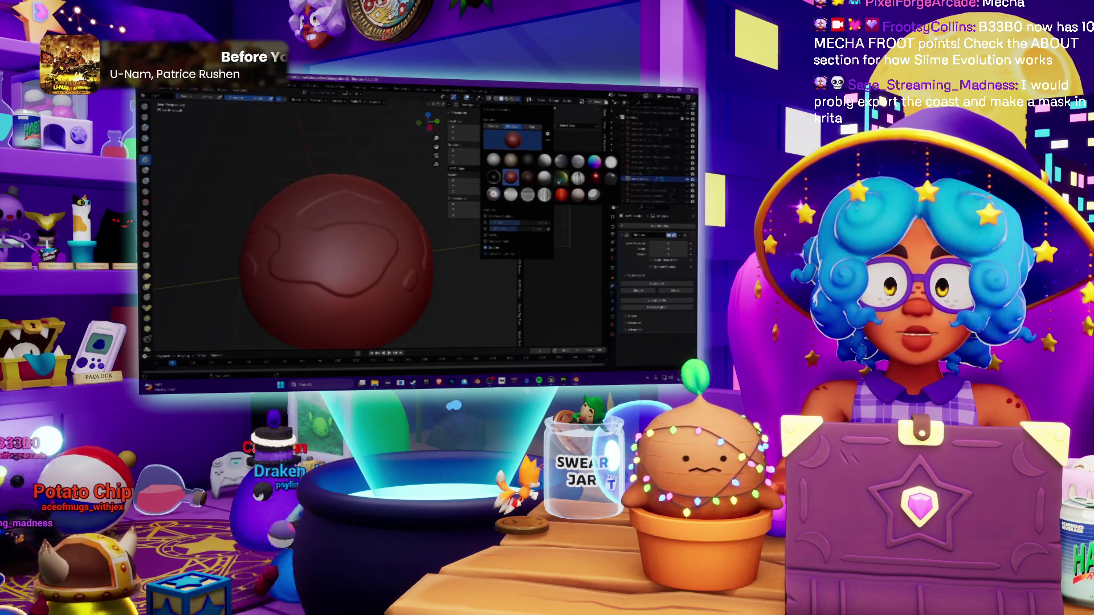
left_click(561, 179)
mouse_move(364, 262)
middle_mouse_down()
mouse_move(439, 265)
mouse_move(370, 225)
middle_mouse_up()
scroll(414, 267, "up", 3)
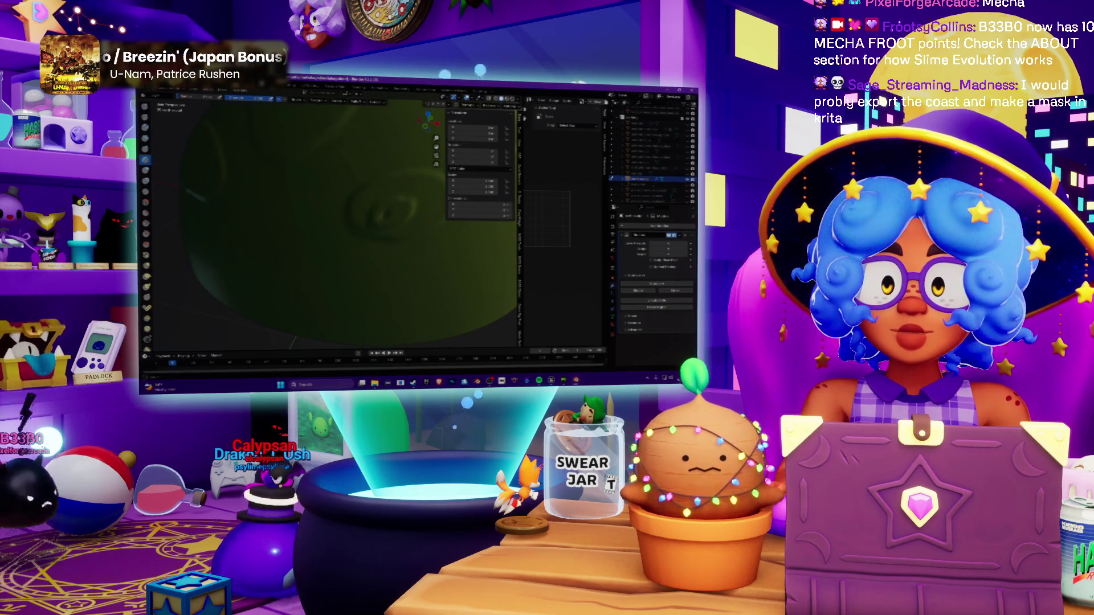
middle_click_drag(410, 199, 393, 211)
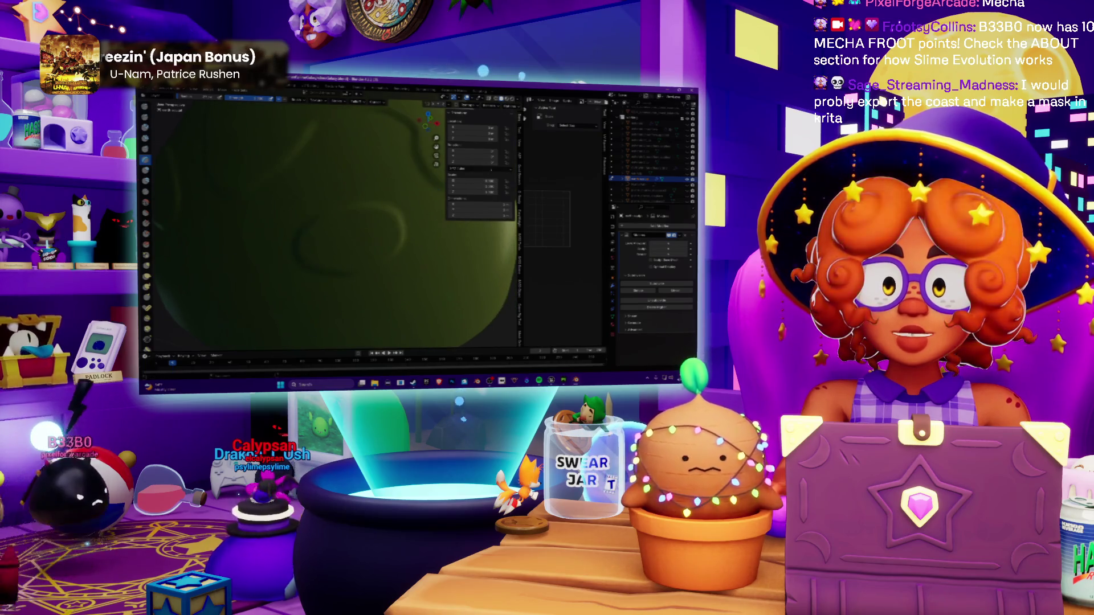
left_click(519, 143)
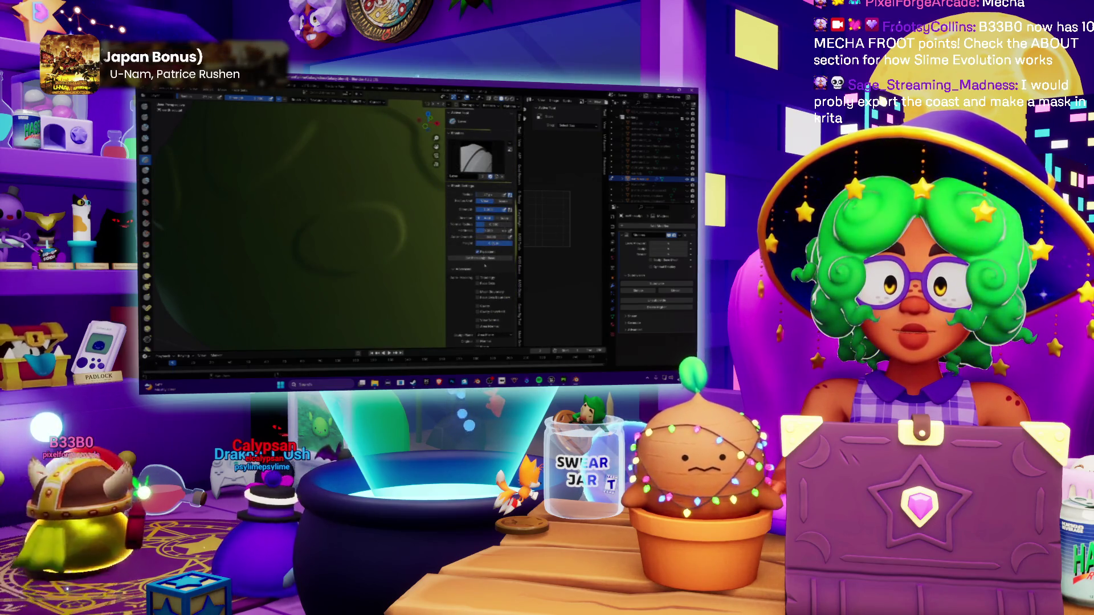
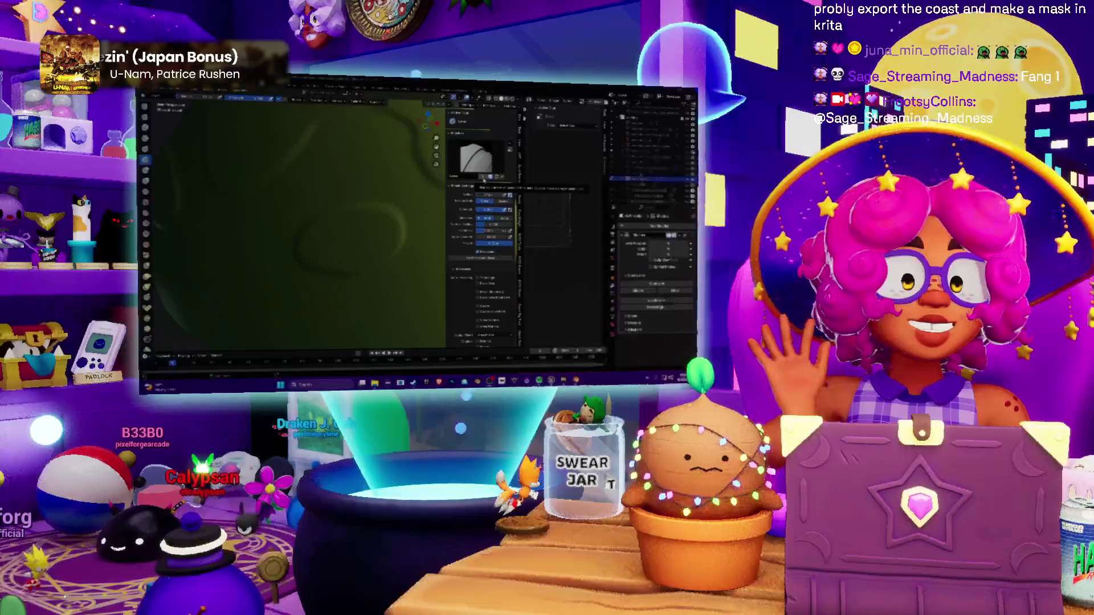
Step: Zoom and orbit Blender's view to inspect the grooved green dome from another angle
scroll(359, 217, "down", 5)
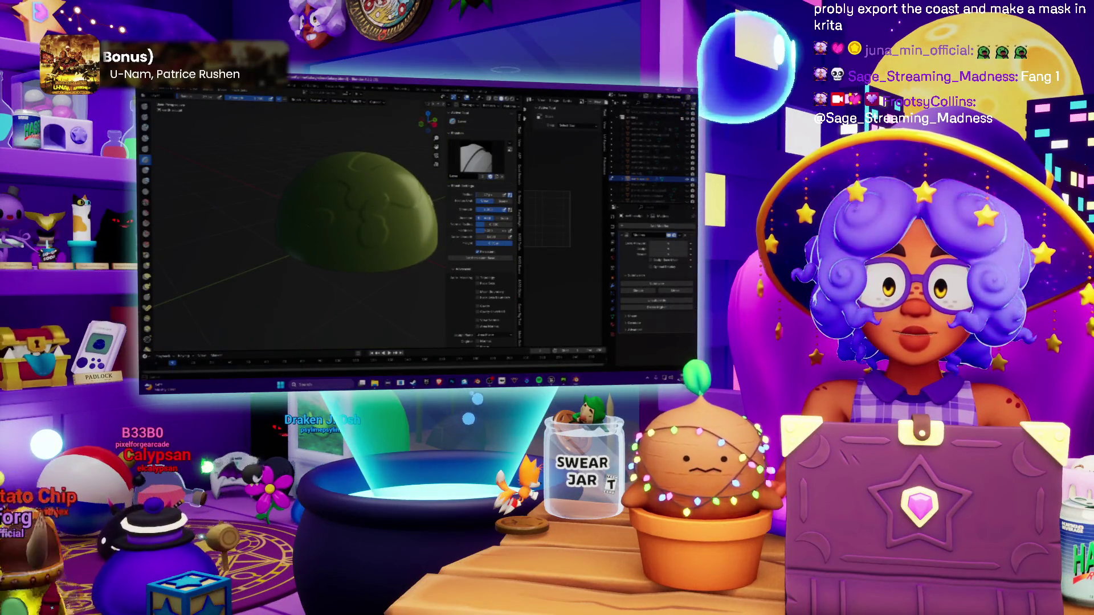
scroll(389, 229, "up", 5)
middle_click_drag(342, 227, 319, 222)
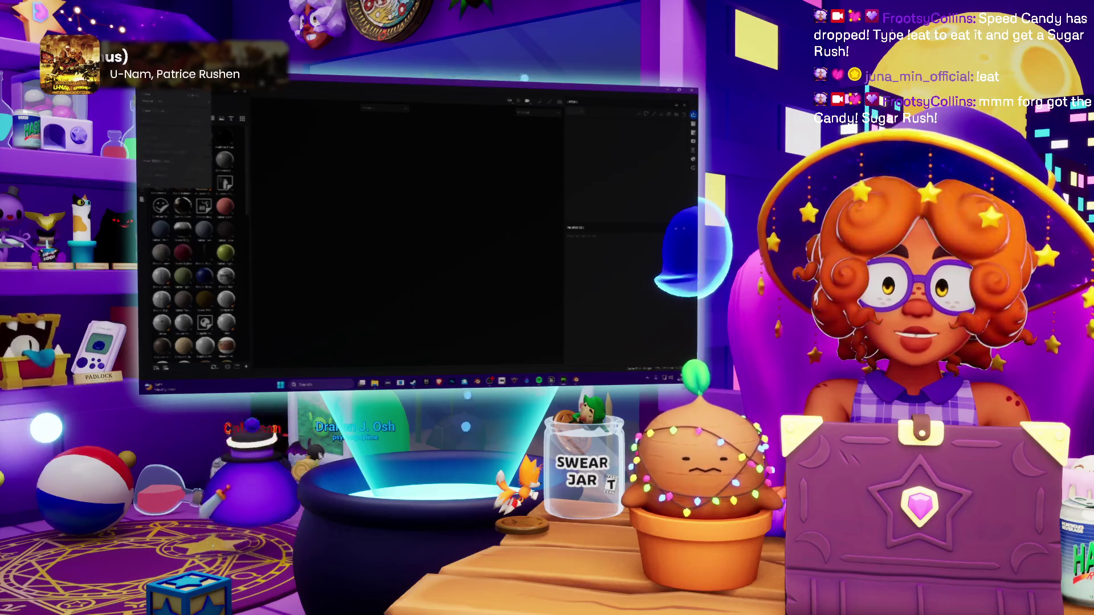
Step: Reopen the recent sphere project in Painter, zoom in on its green grooved texture, then return to Blender
mouse_move(172, 105)
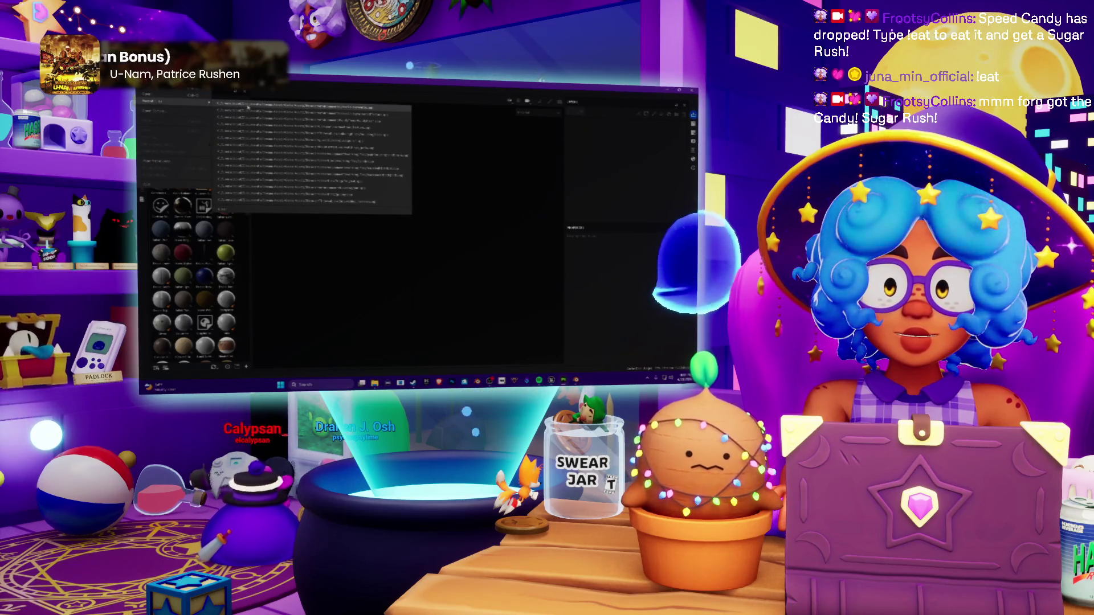
left_click(248, 106)
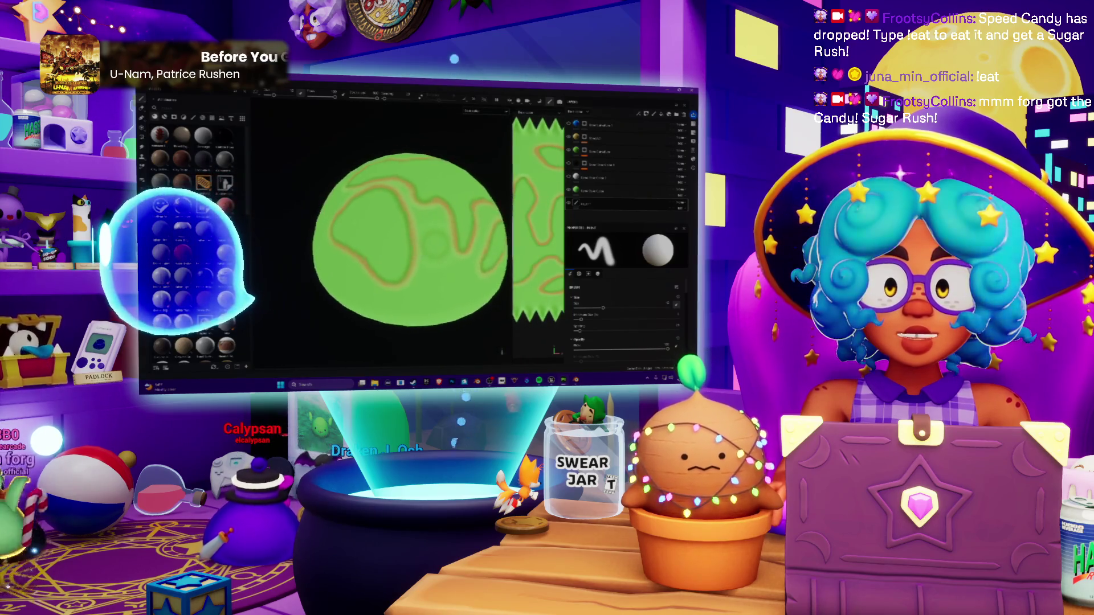
scroll(393, 234, "up", 3)
scroll(400, 235, "up", 5)
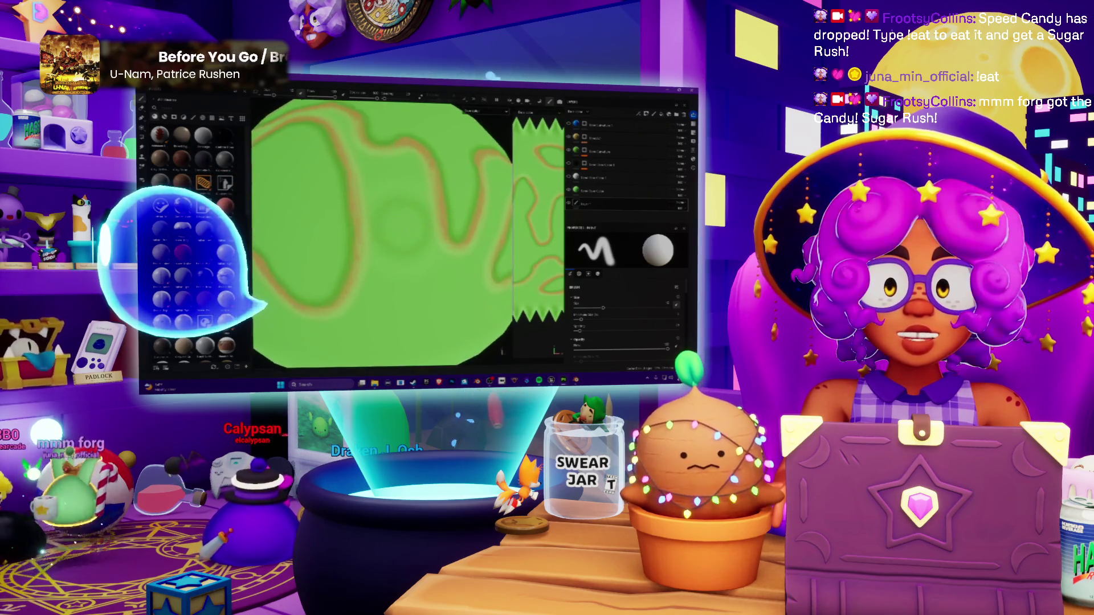
scroll(394, 239, "down", 3)
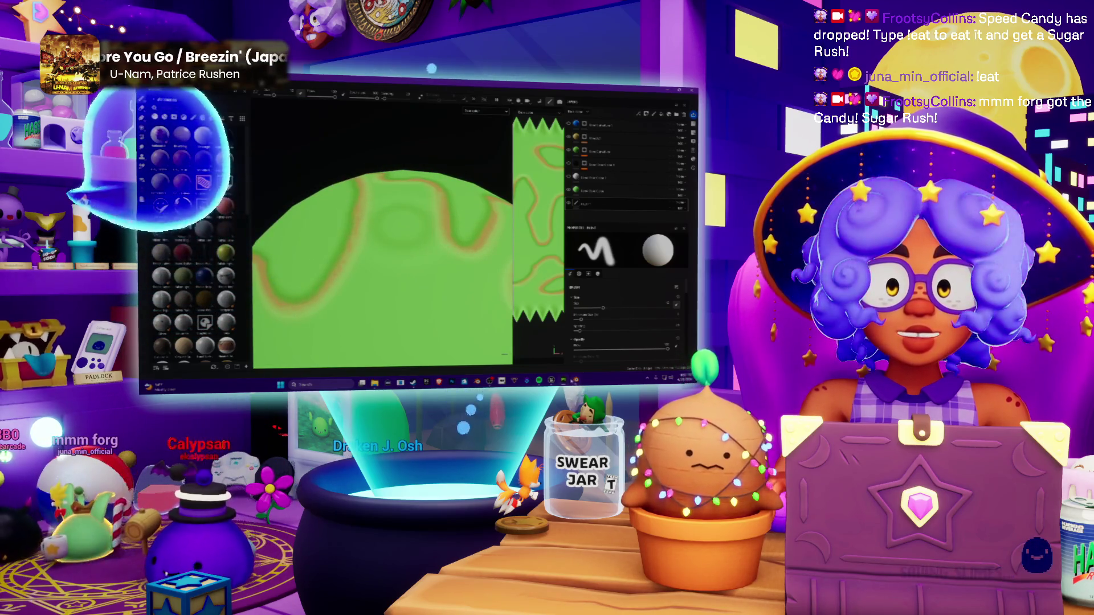
key("alt+Tab")
scroll(355, 250, "down", 5)
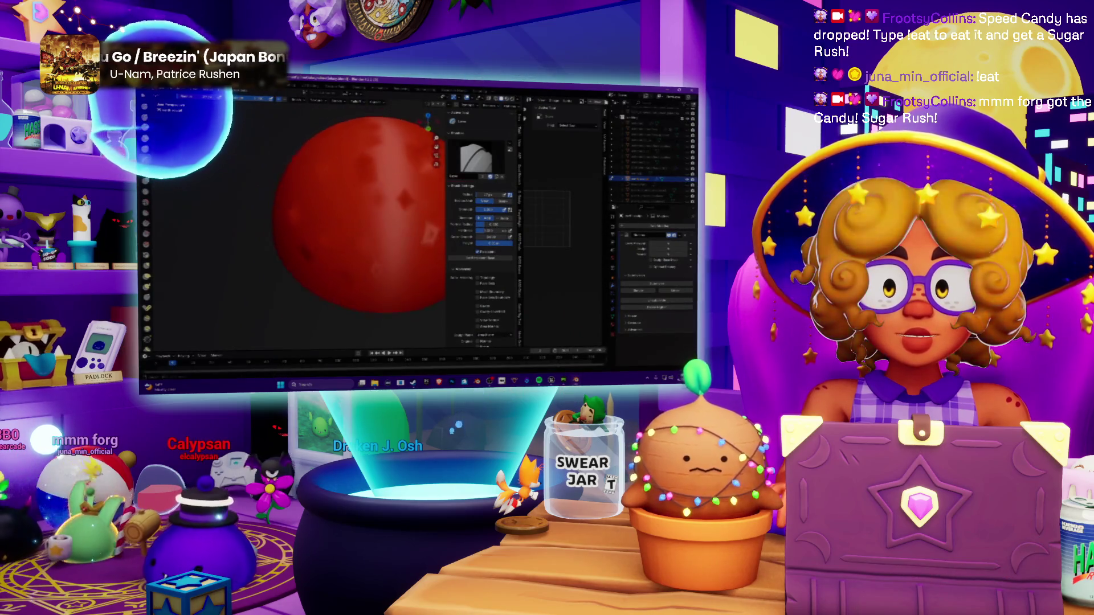
Step: Orbit and zoom in on the red sphere's latest strokes
mouse_move(359, 233)
middle_mouse_down()
mouse_move(322, 237)
mouse_move(365, 231)
mouse_move(342, 234)
middle_mouse_up()
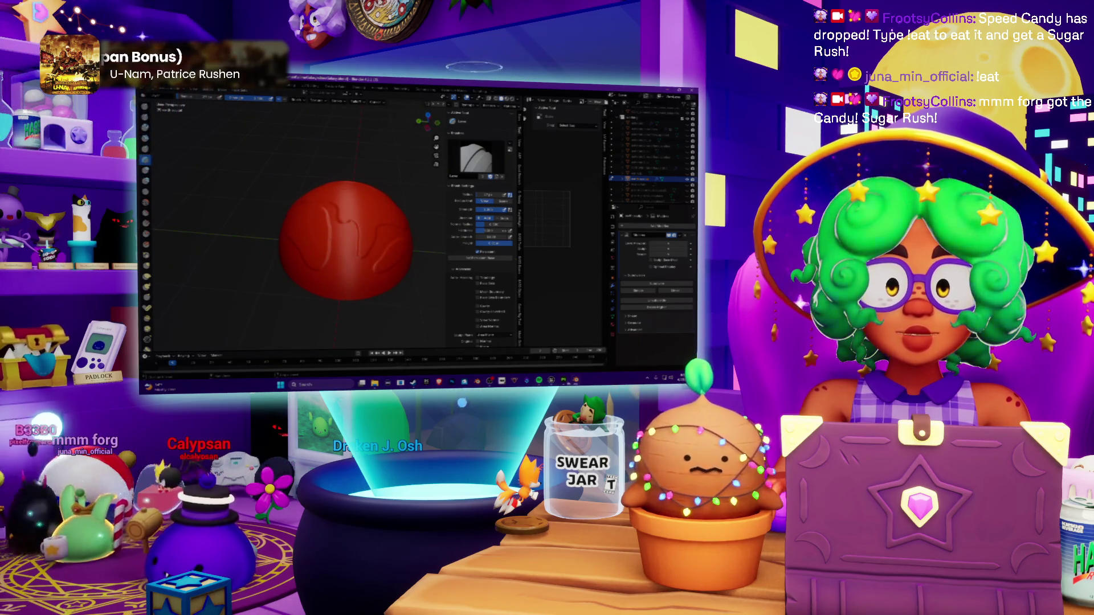
key("alt+Tab")
left_click(566, 382)
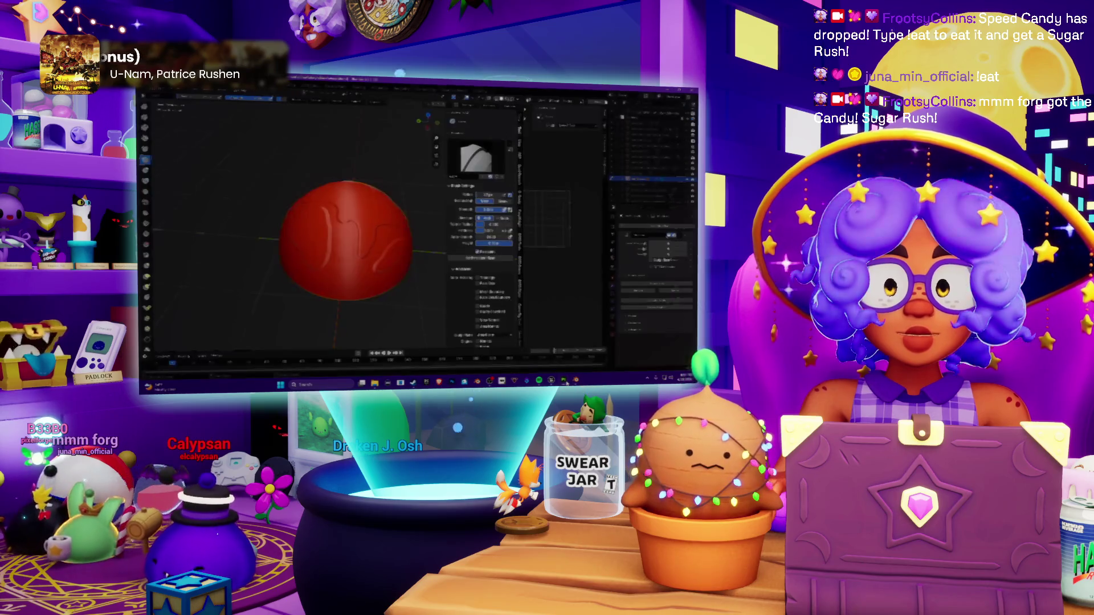
scroll(344, 258, "up", 5)
middle_click_drag(344, 258, 382, 233)
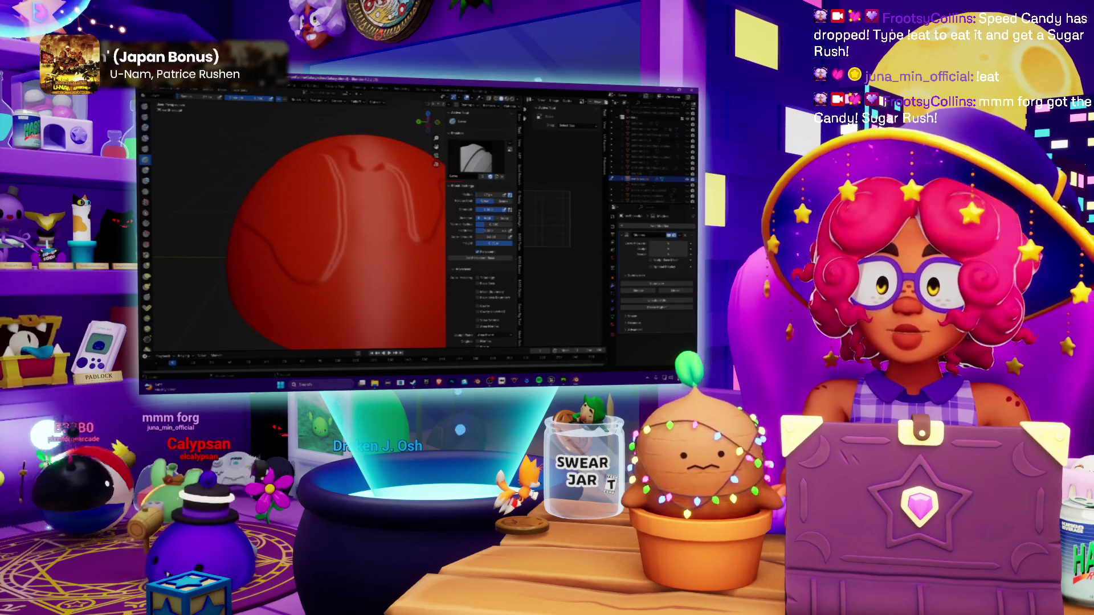
Step: Undo the two dark slits and switch to a different sculpting brush
key("s")
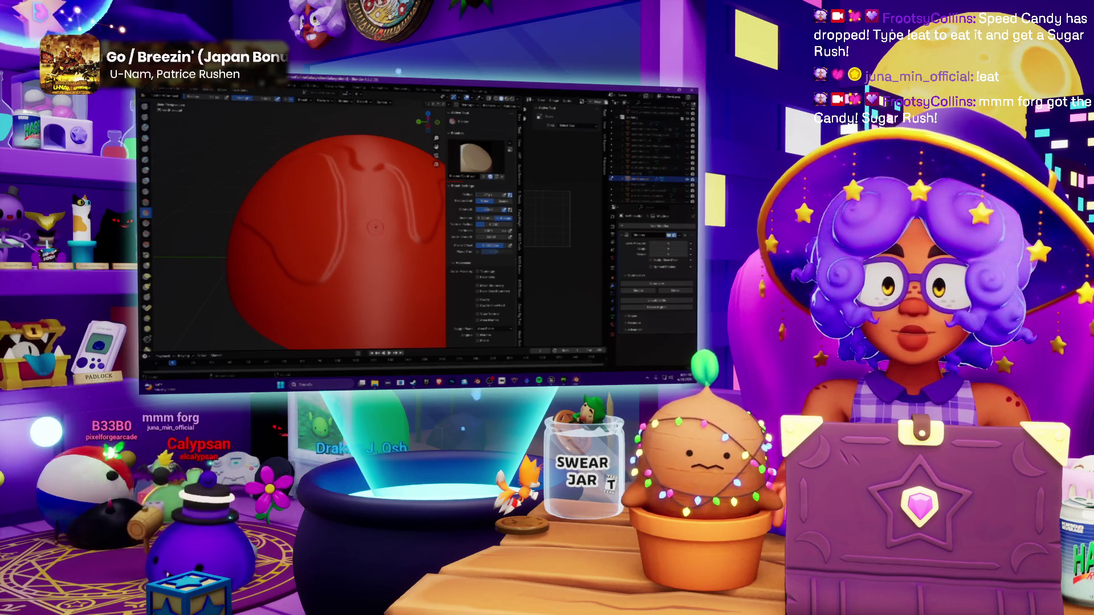
key("ctrl+z")
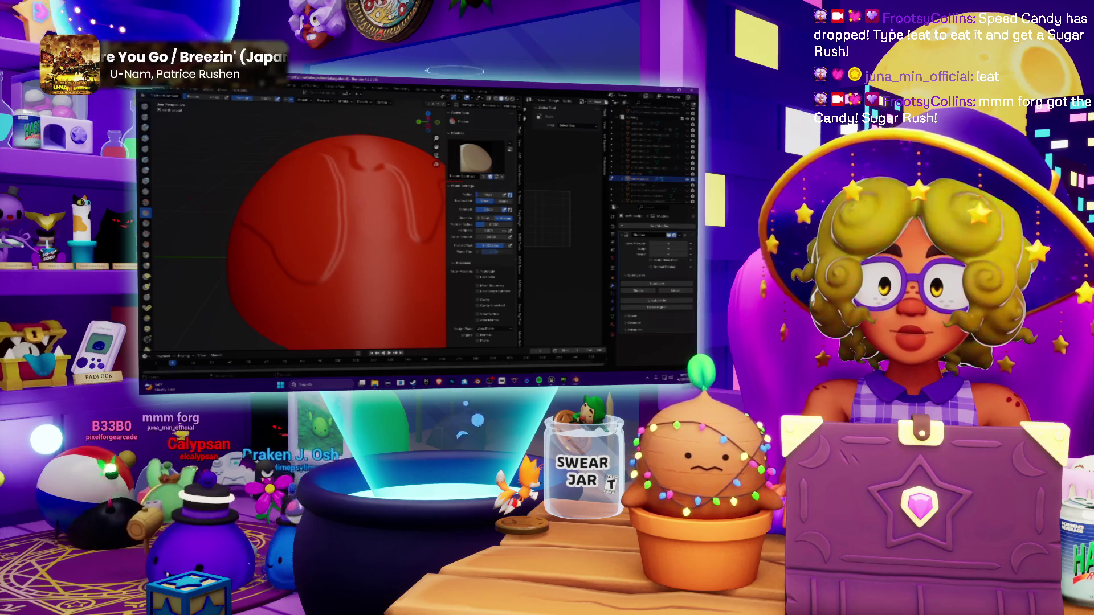
key("c")
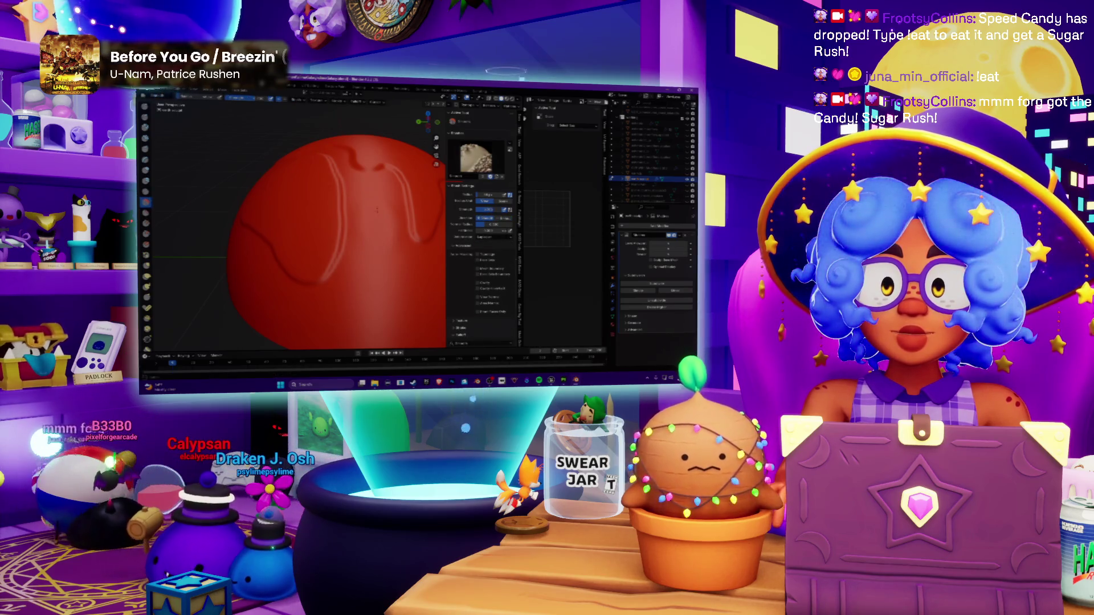
mouse_move(387, 219)
middle_mouse_down()
mouse_move(408, 276)
mouse_move(379, 237)
middle_mouse_up()
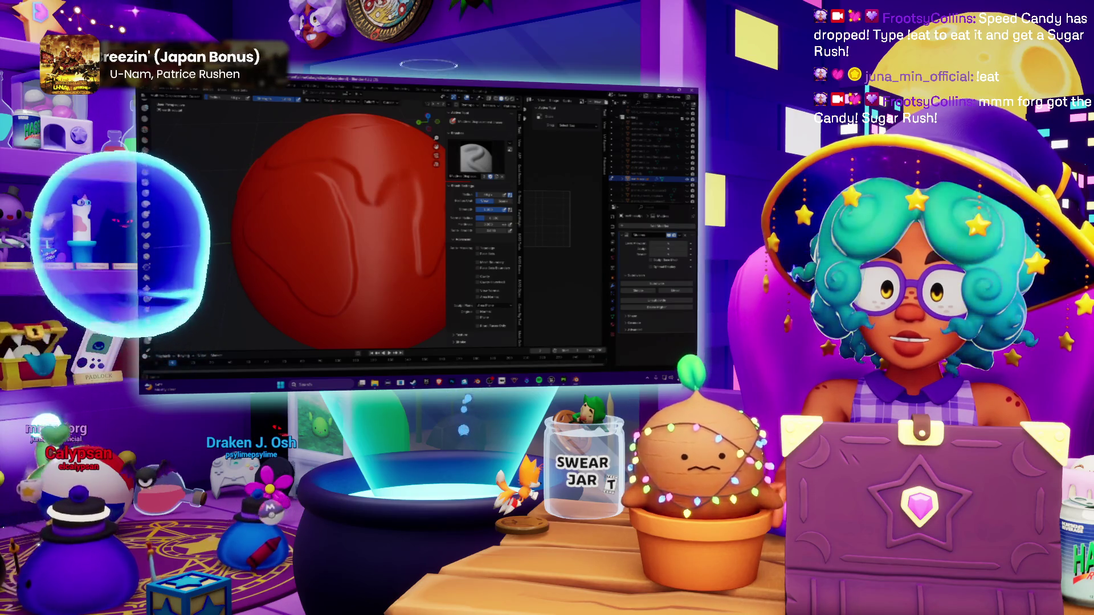
Step: Turn the red sphere and sculpt raised continent ridges across more of its surface
middle_click_drag(364, 239, 348, 239)
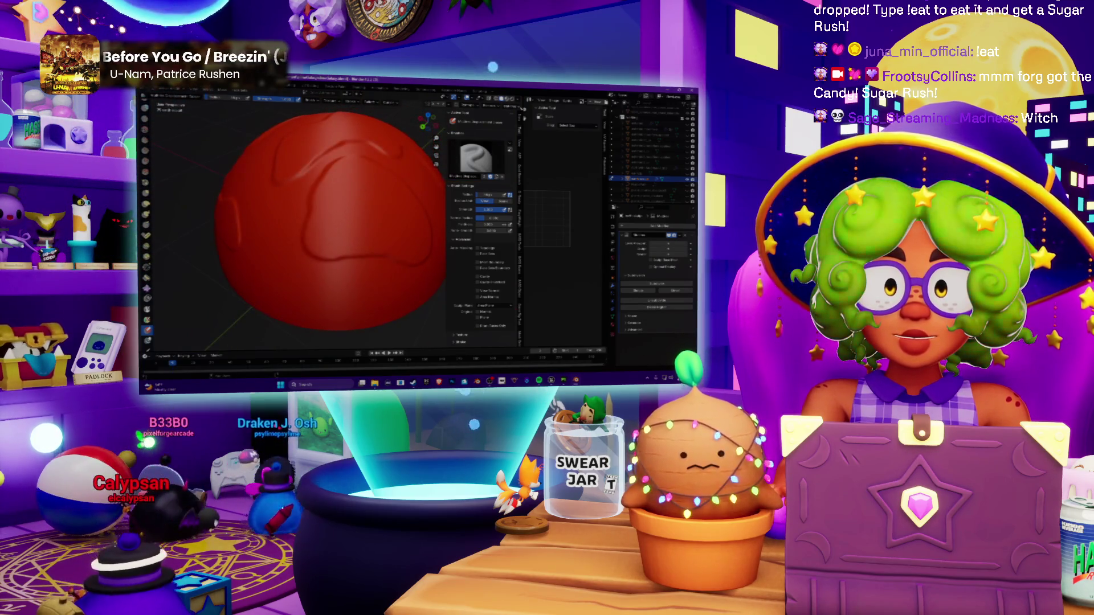
left_click(513, 139)
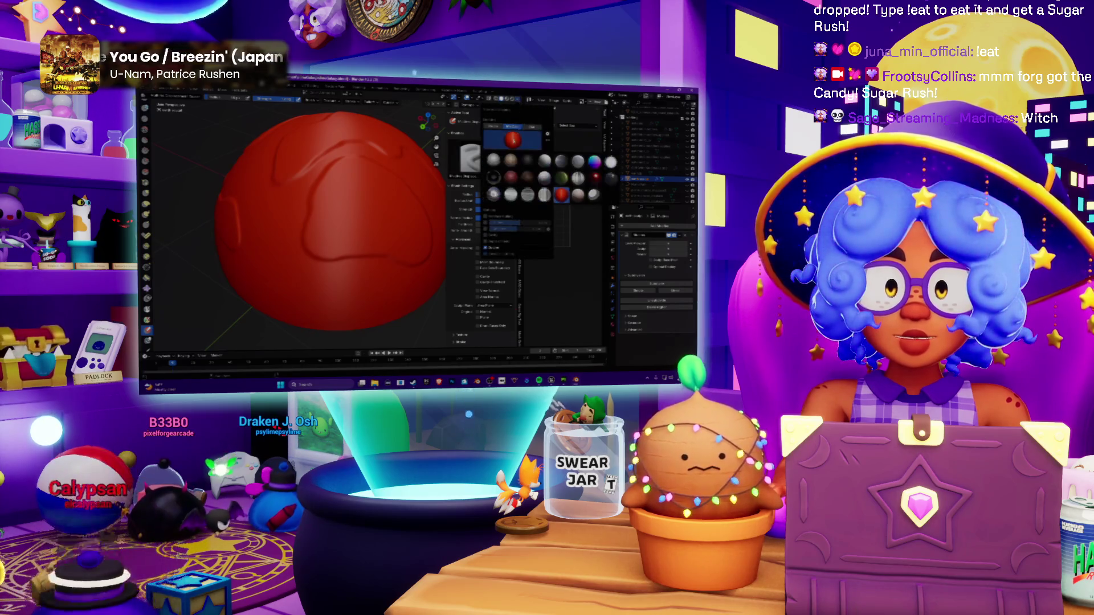
Step: Shade the sphere with the pale pearly matcap and orbit to inspect the grooves
left_click(493, 195)
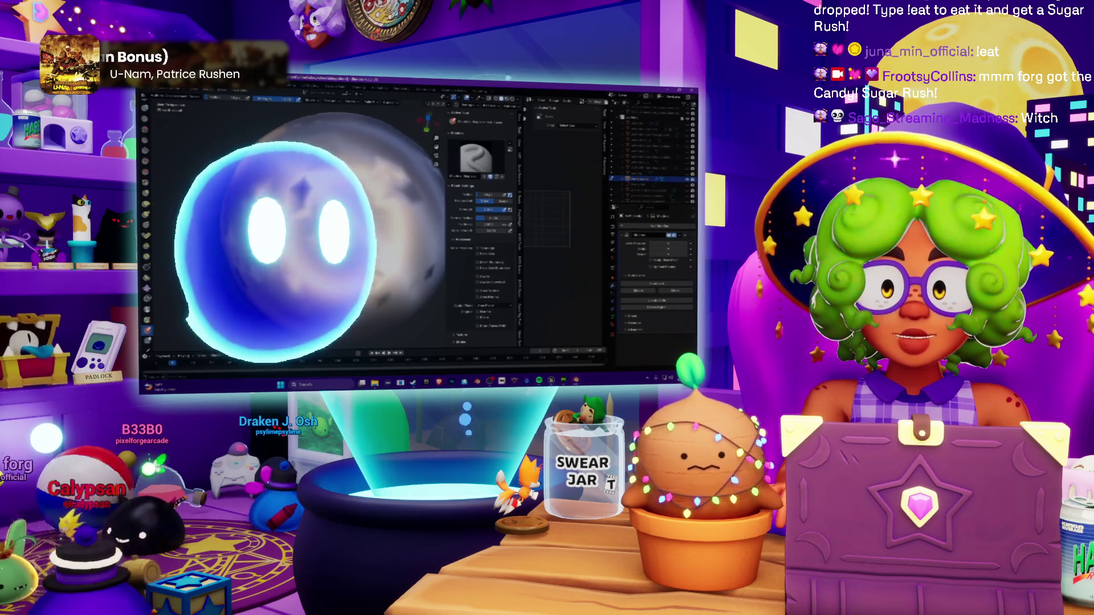
middle_click_drag(342, 228, 365, 219)
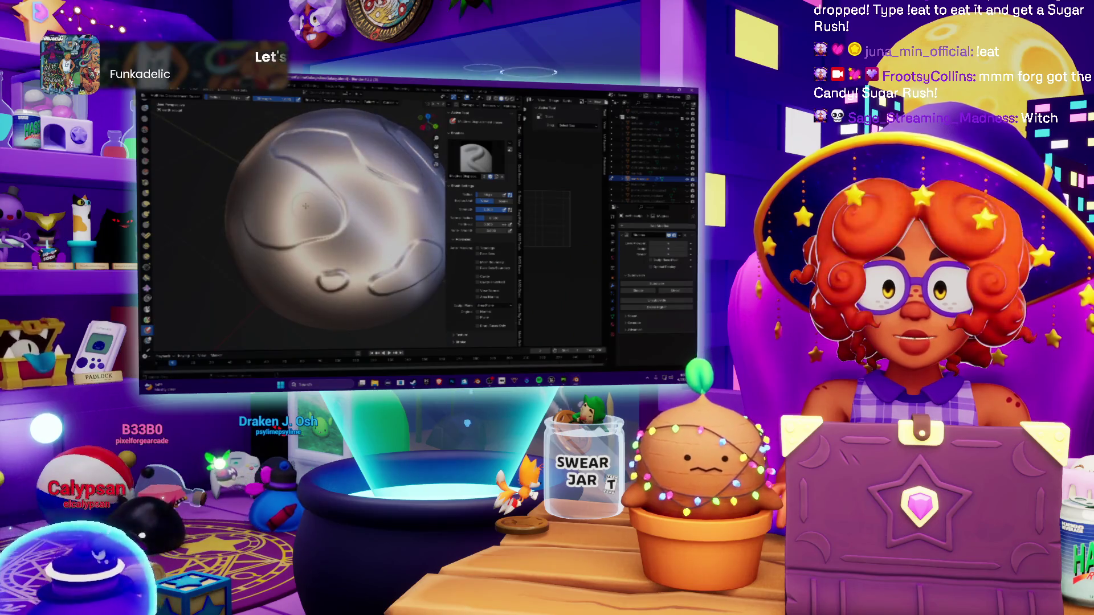
middle_click_drag(344, 197, 305, 208)
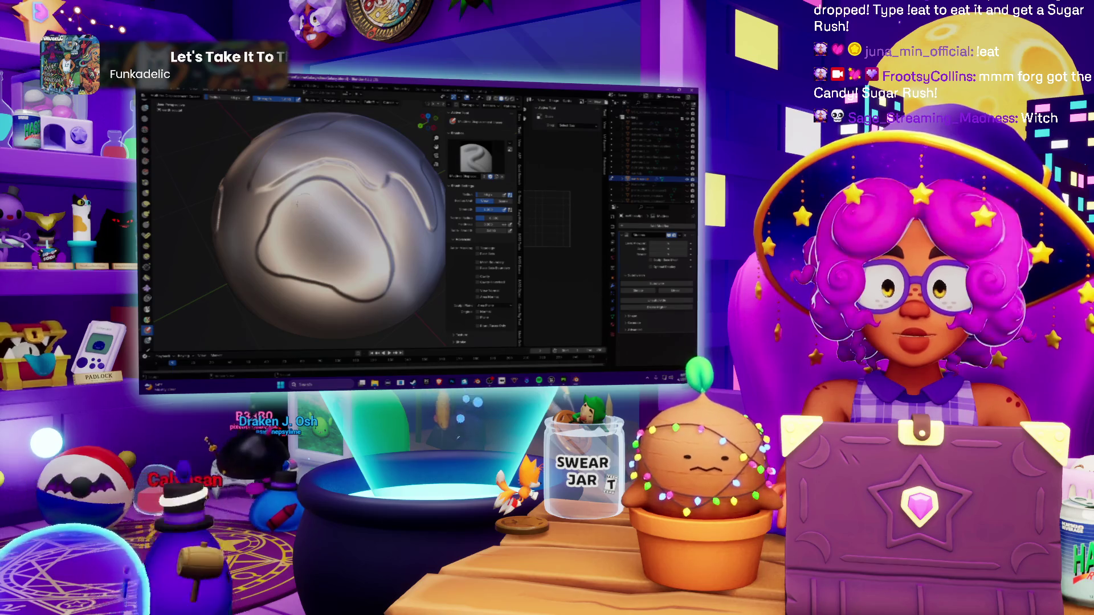
middle_click_drag(305, 208, 288, 214)
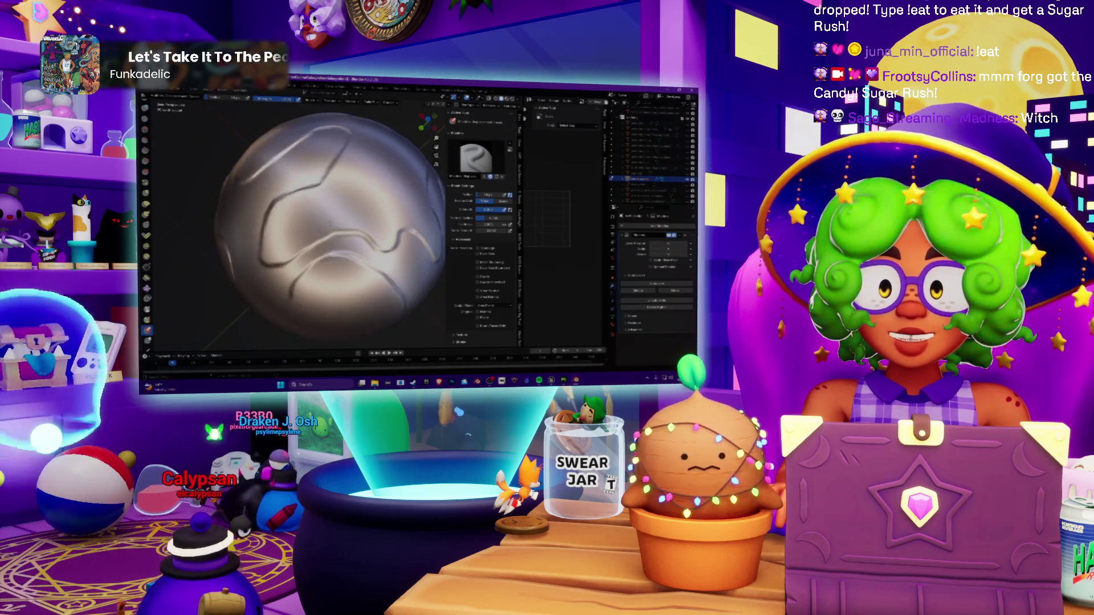
Step: Switch the sphere from Sculpt Mode to Object Mode
scroll(331, 222, "down", 3)
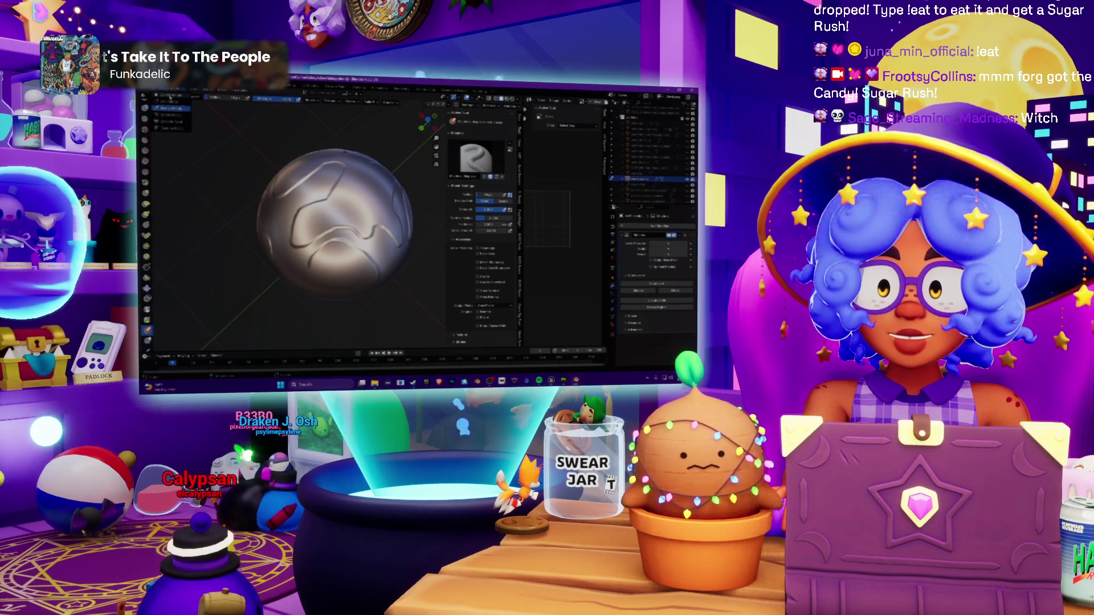
left_click(169, 106)
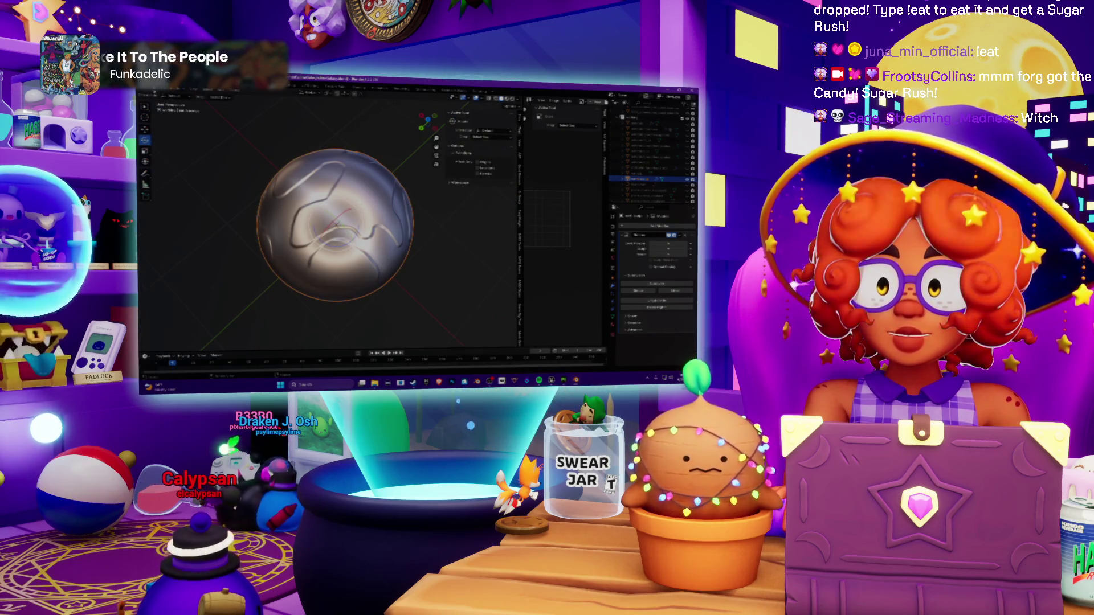
left_click(166, 96)
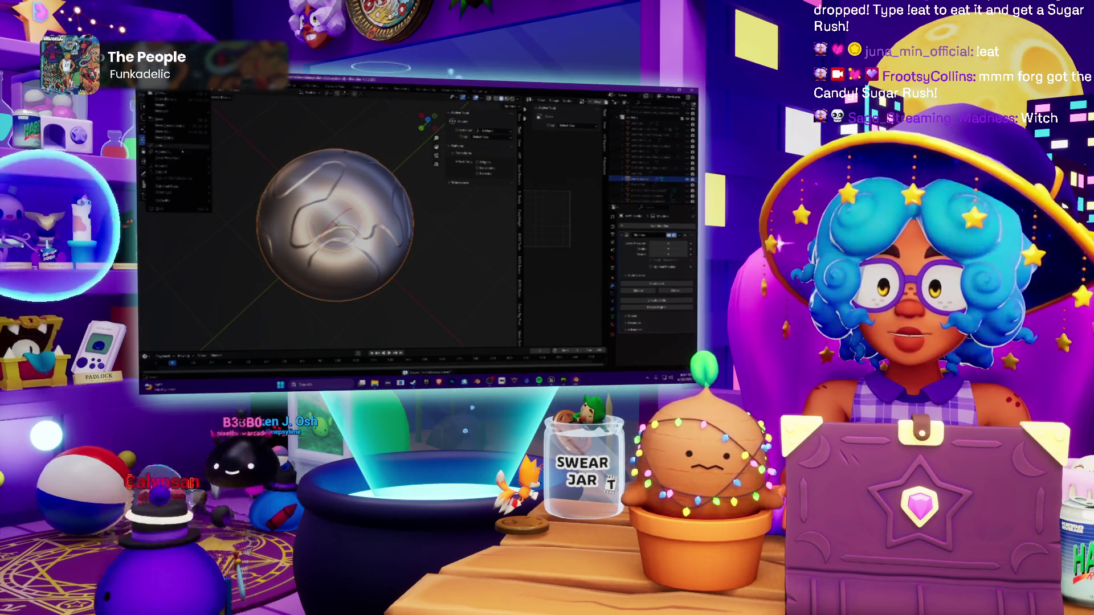
Step: Export the grooved sphere as a mesh file, overwriting the previous one, then return to Painter
mouse_move(174, 173)
left_click(254, 211)
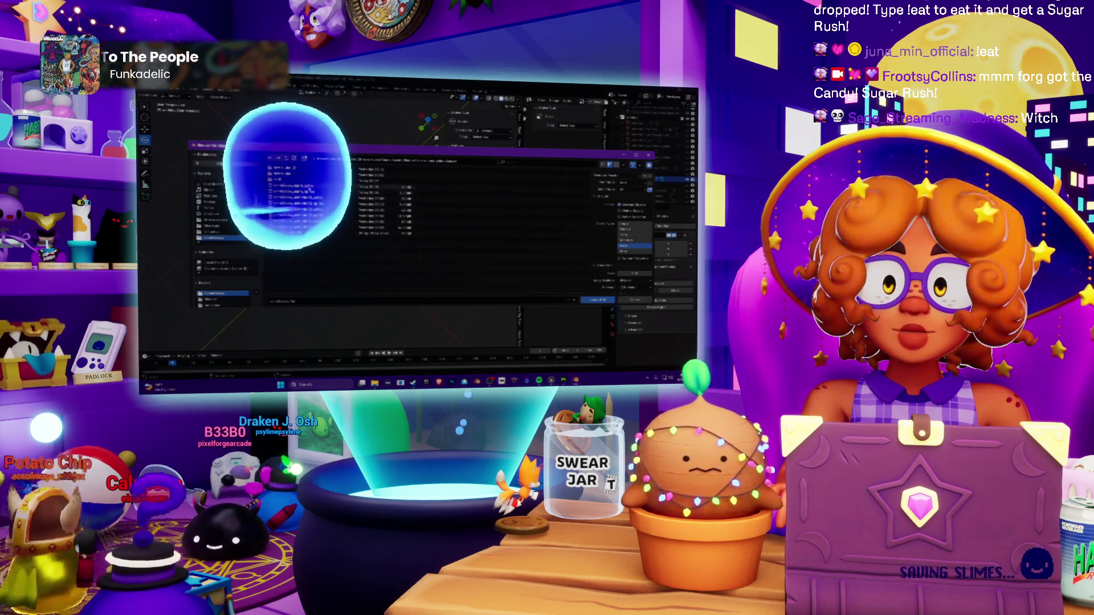
key("Return")
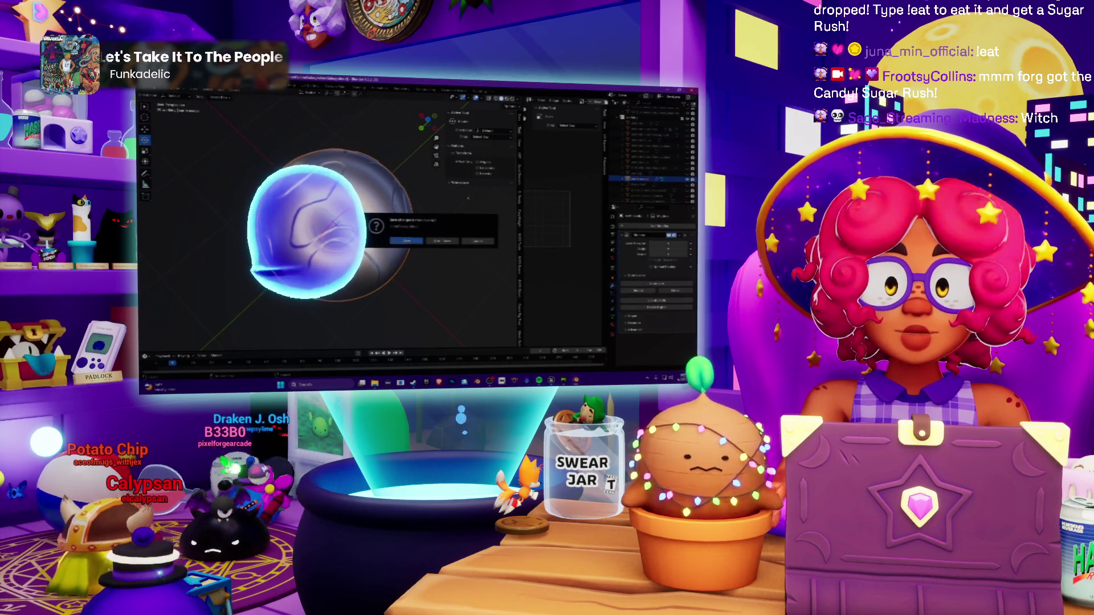
key("alt+Tab")
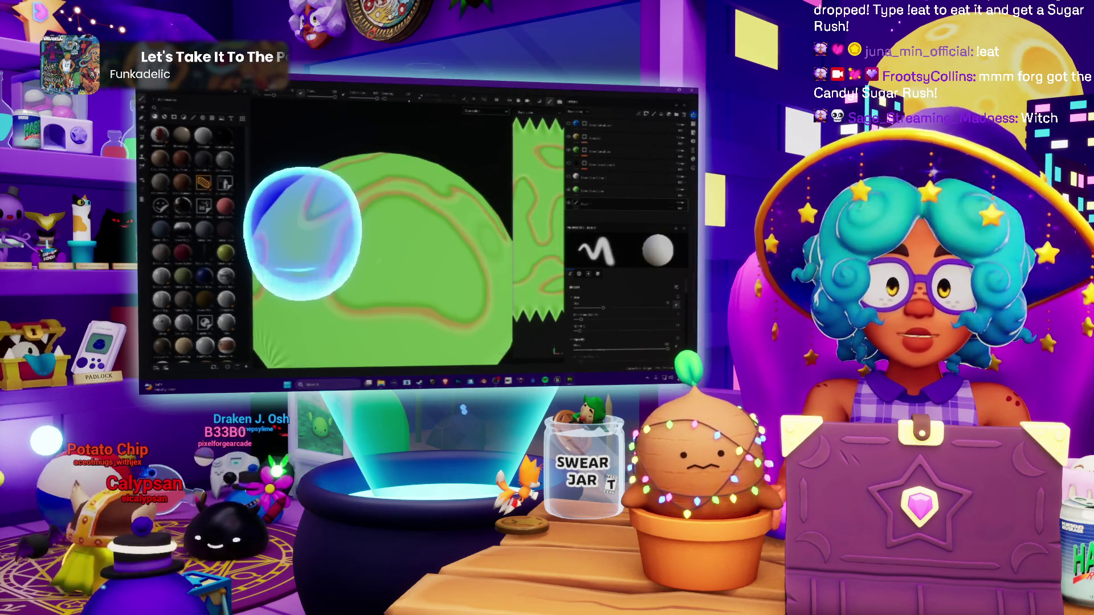
left_click(539, 105)
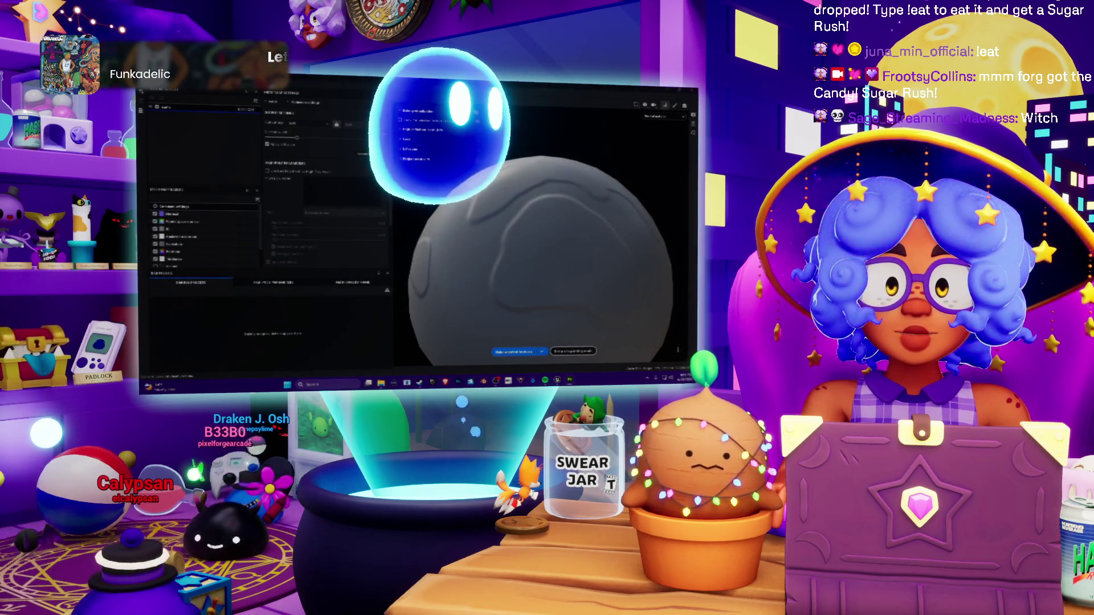
Step: Save the Painter project and bake the sphere's mesh maps from the new sculpt
key("ctrl+s")
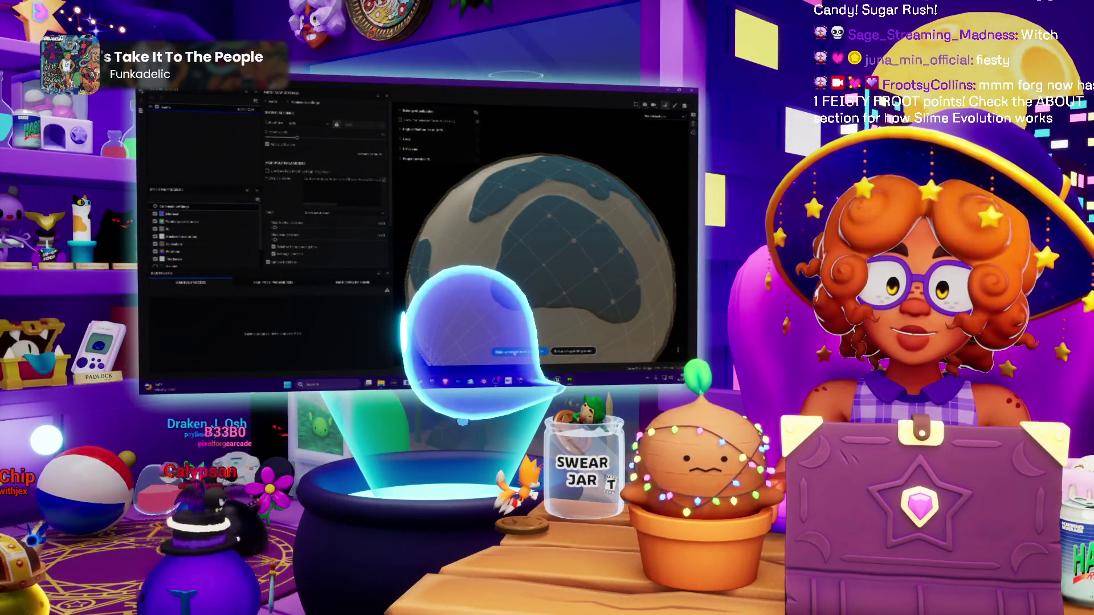
left_click(513, 352)
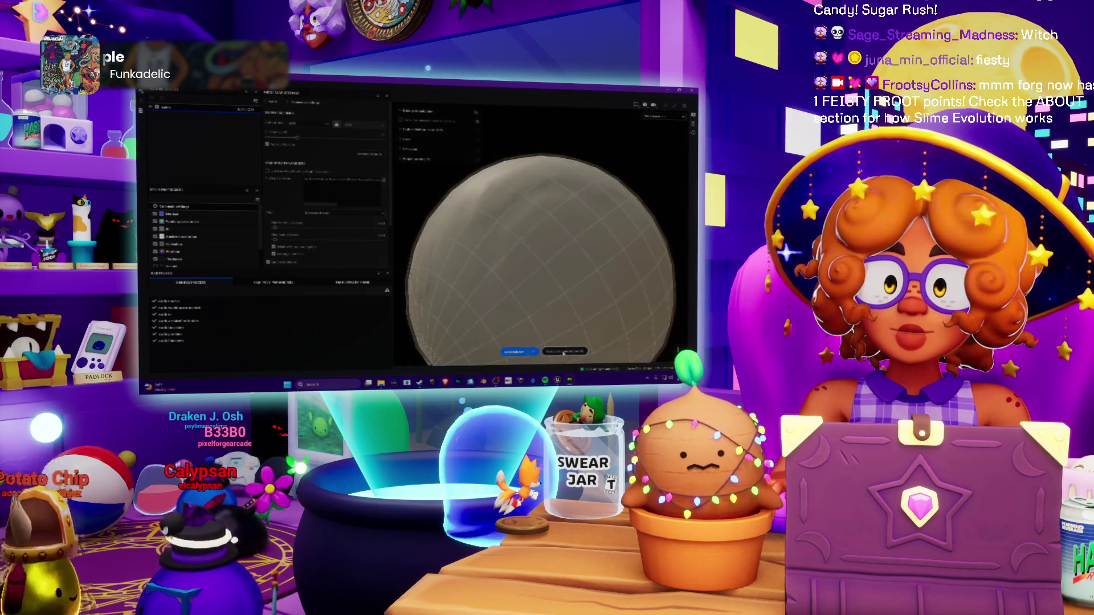
left_click(564, 351)
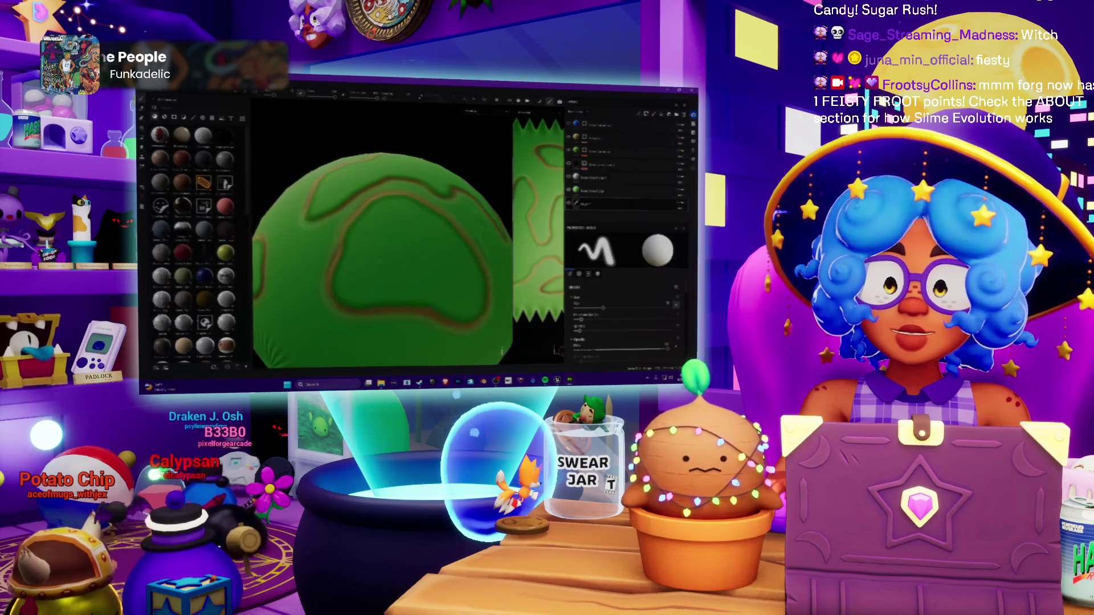
Step: Orbit Painter's viewport to inspect the baked green sphere from another side
left_click_drag(378, 242, 453, 305, "alt")
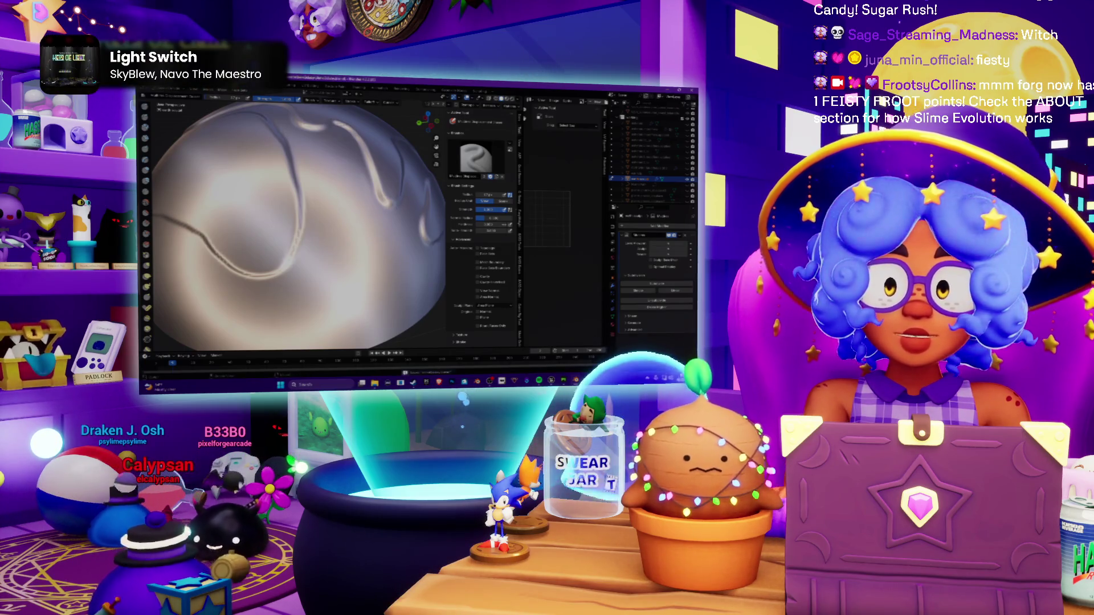
Step: Leave Sculpt Mode and export the sculpted grooved sphere as a mesh file
key("ctrl+Tab")
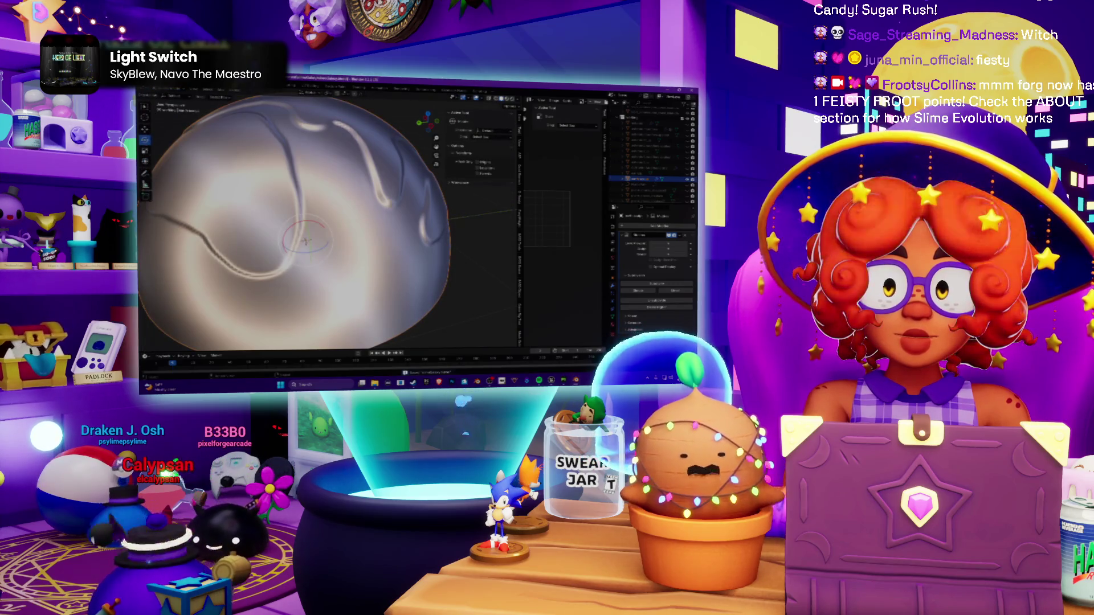
key("shift+a")
mouse_move(177, 173)
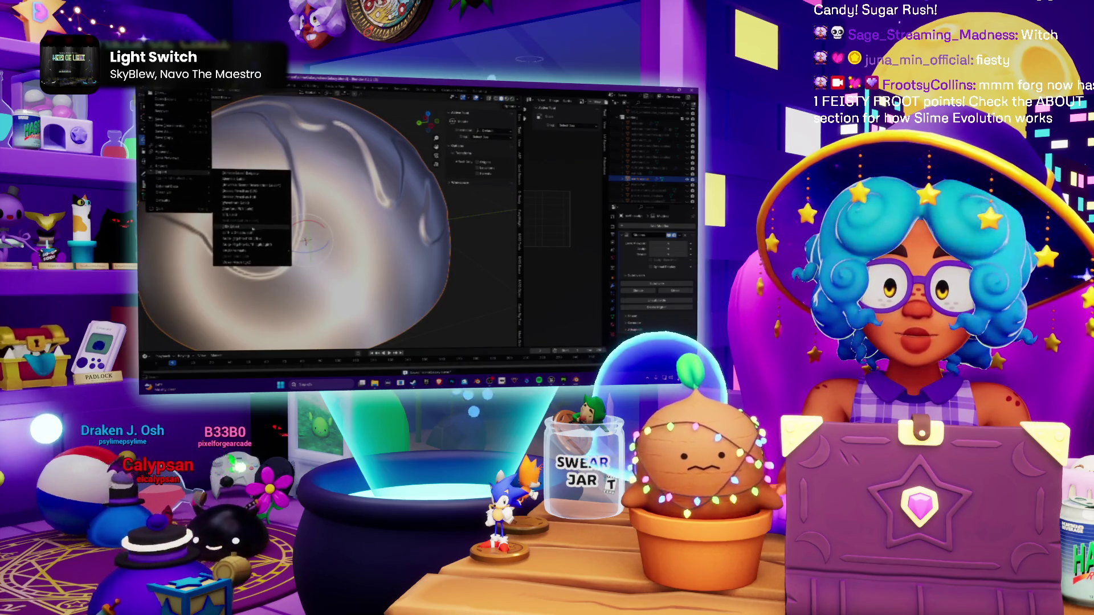
left_click(253, 227)
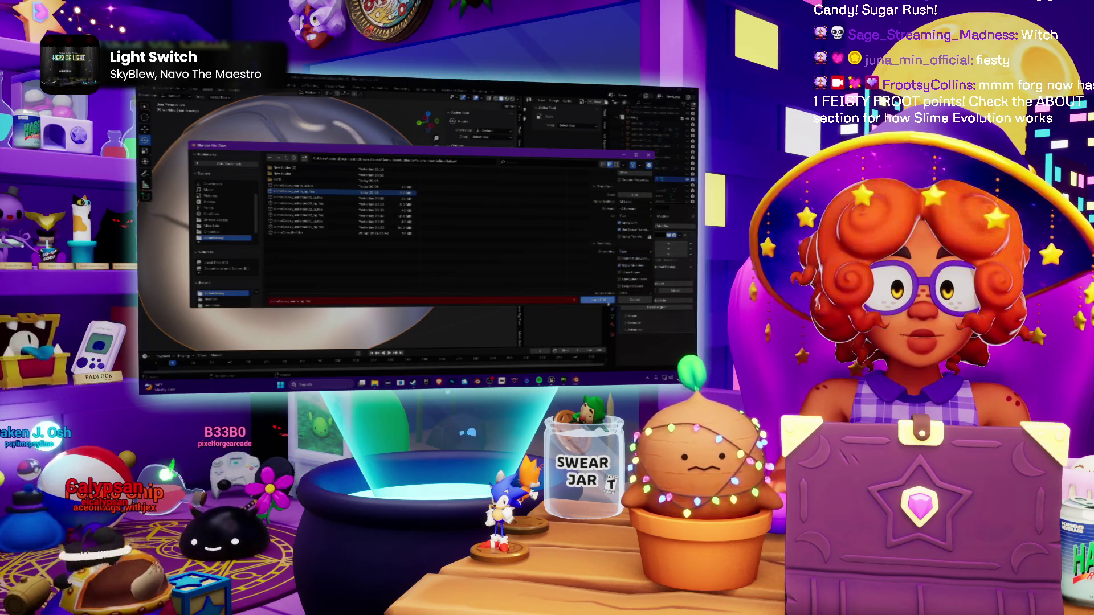
left_click(602, 299)
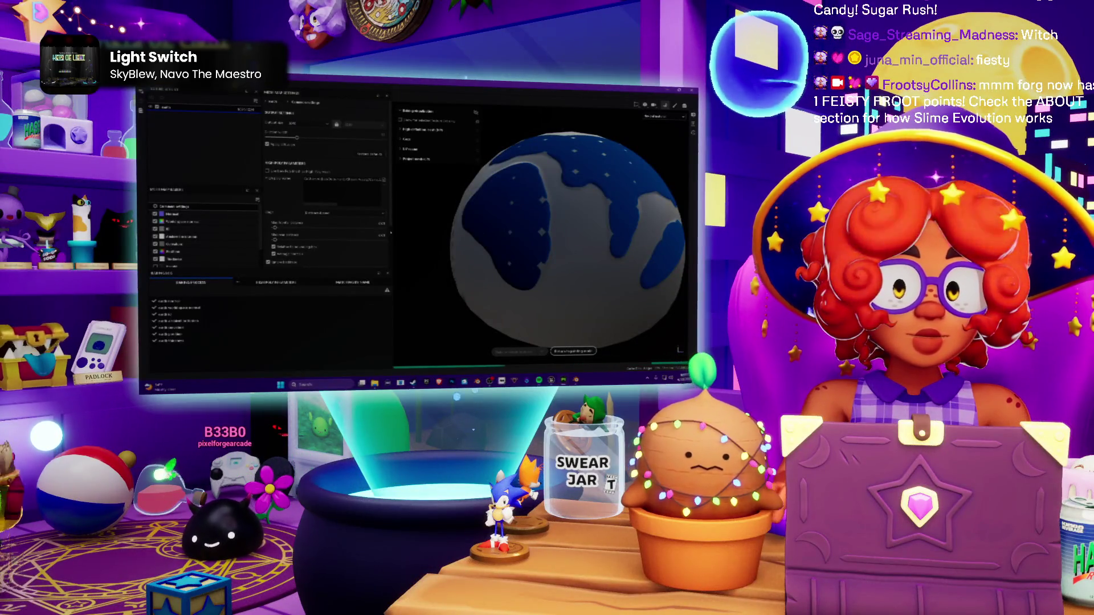
Step: Set the bake's high-poly mesh to the newly exported sphere file, then return to Blender
left_click(384, 181)
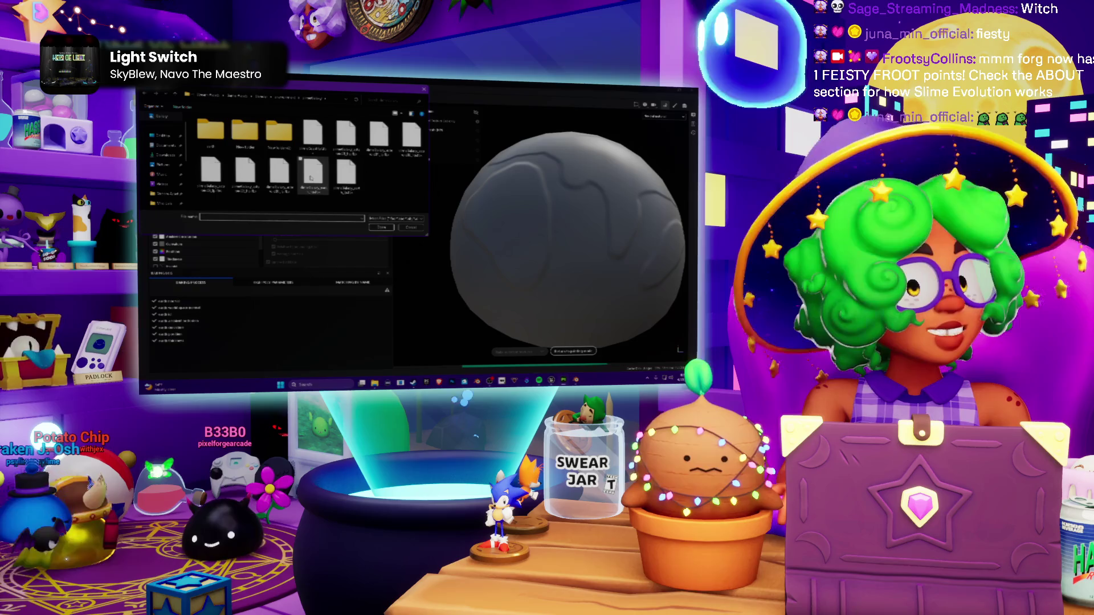
double_click(310, 174)
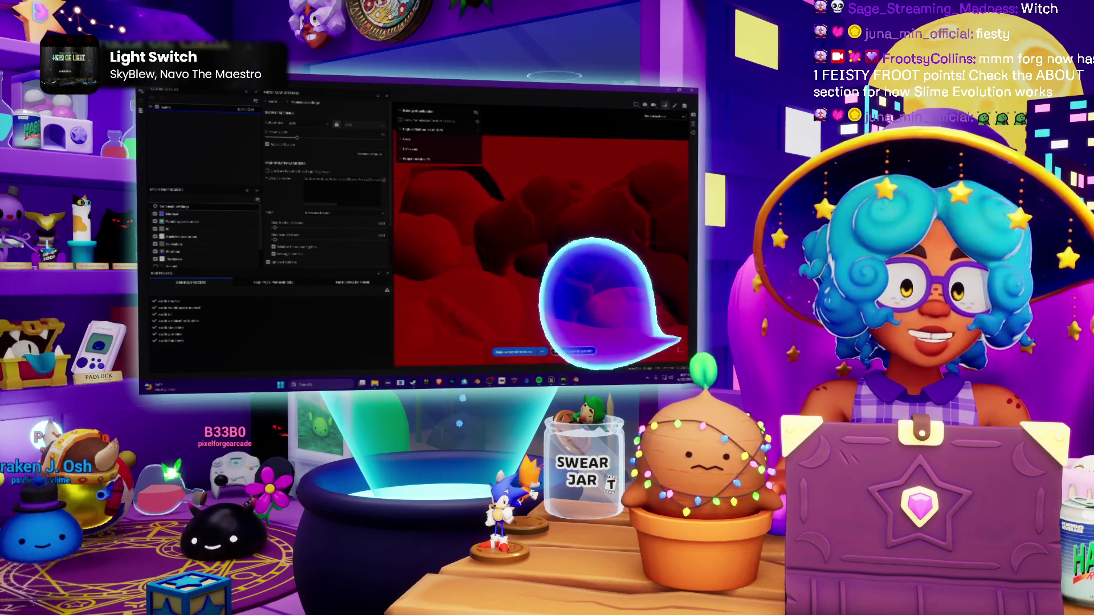
key("alt+Tab")
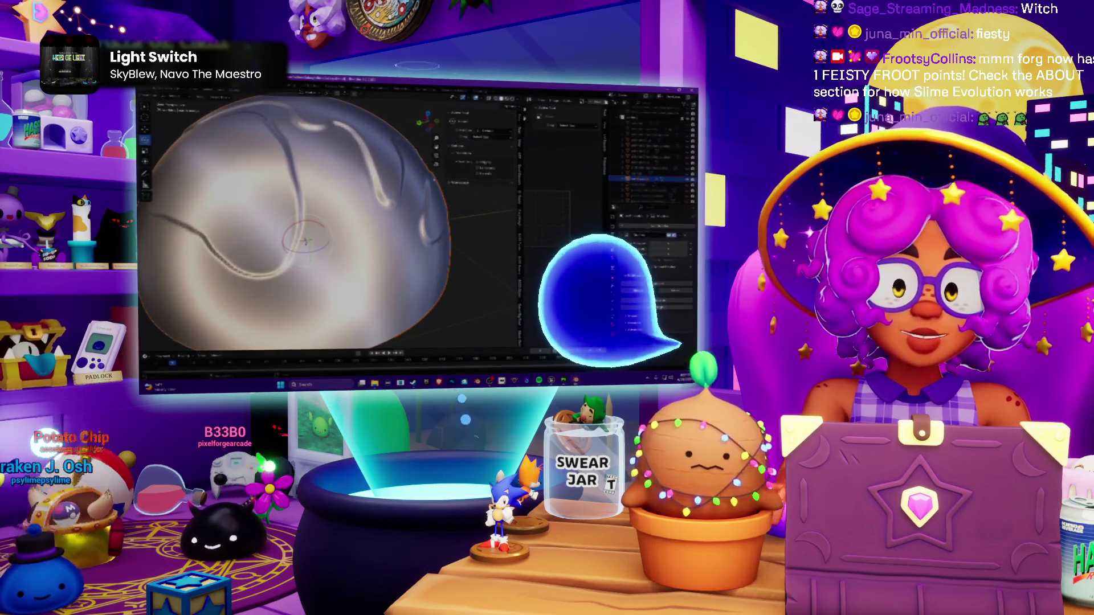
Step: Re-export the sculpted sphere mesh from Blender, then return to Substance Painter's baking window
left_click(150, 92)
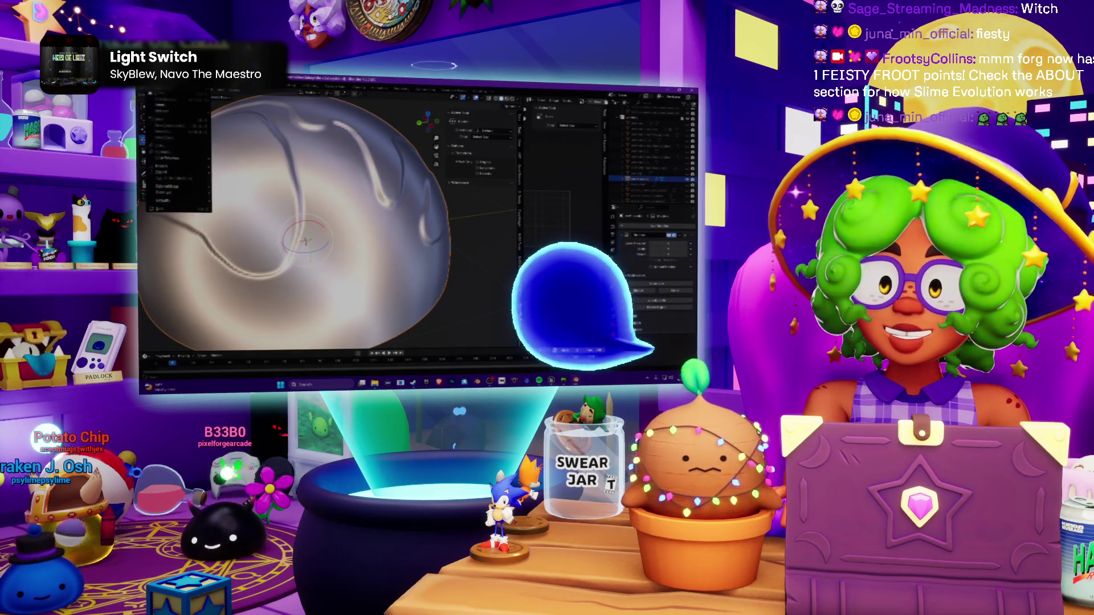
mouse_move(188, 173)
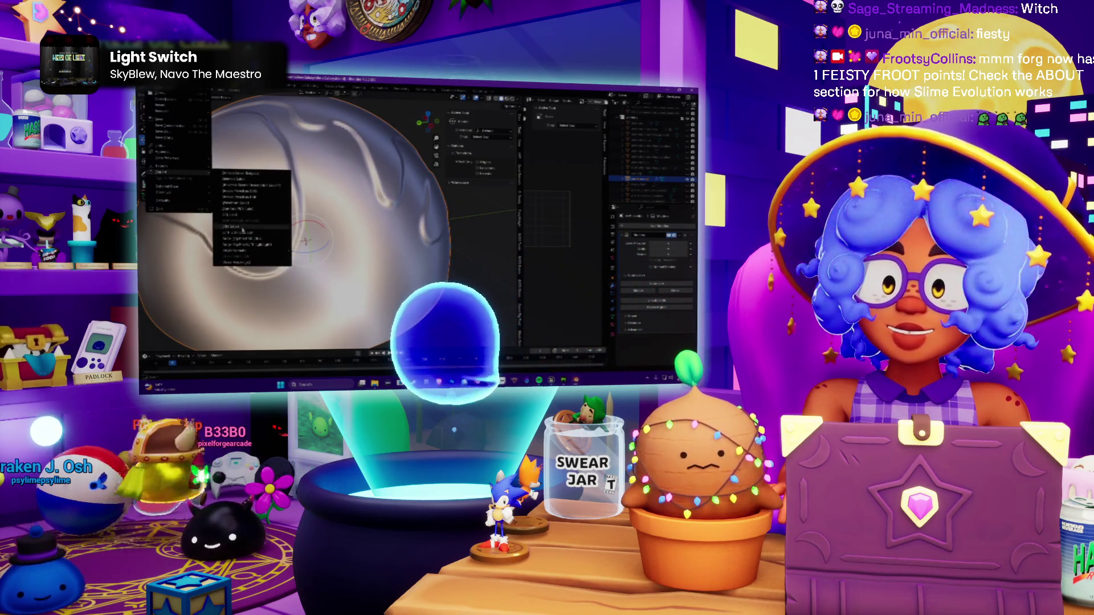
left_click(265, 226)
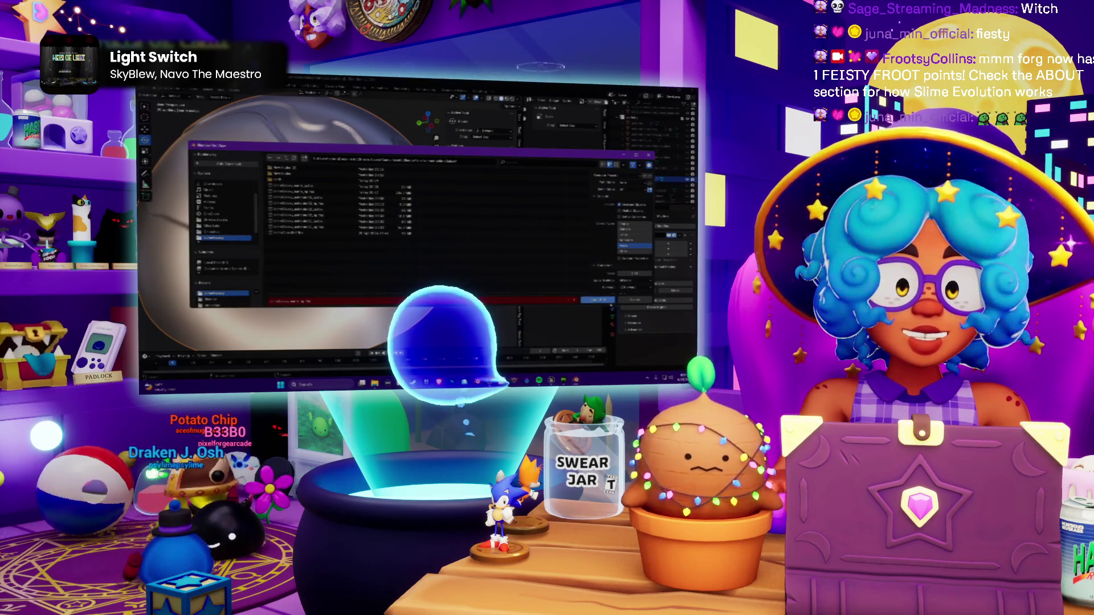
key("Return")
key("alt+Tab")
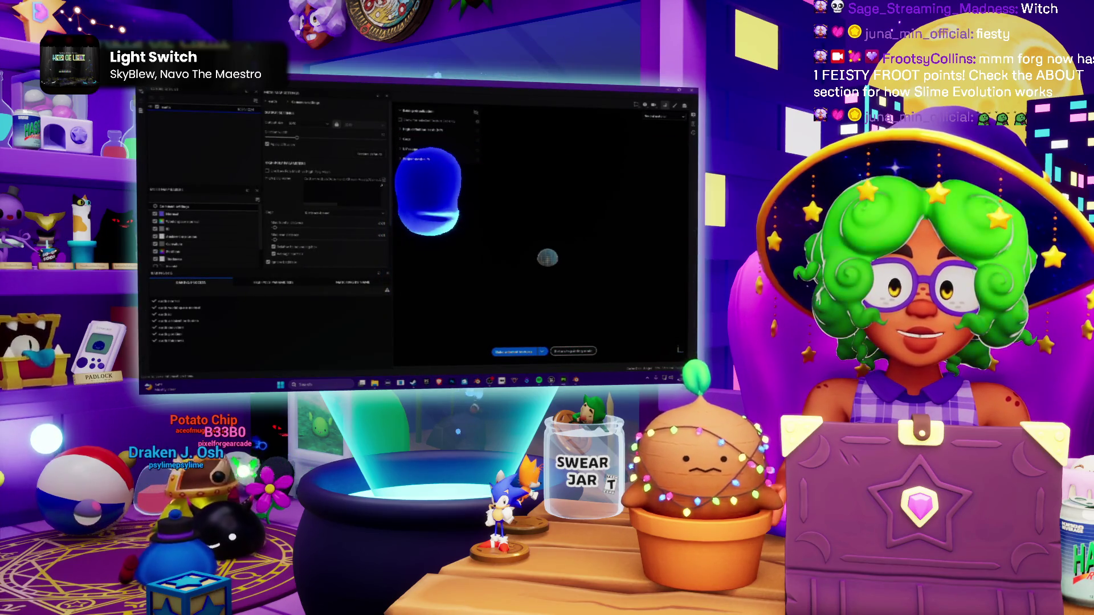
Step: Zoom into the bake preview showing the small grey sphere
scroll(579, 274, "up", 5)
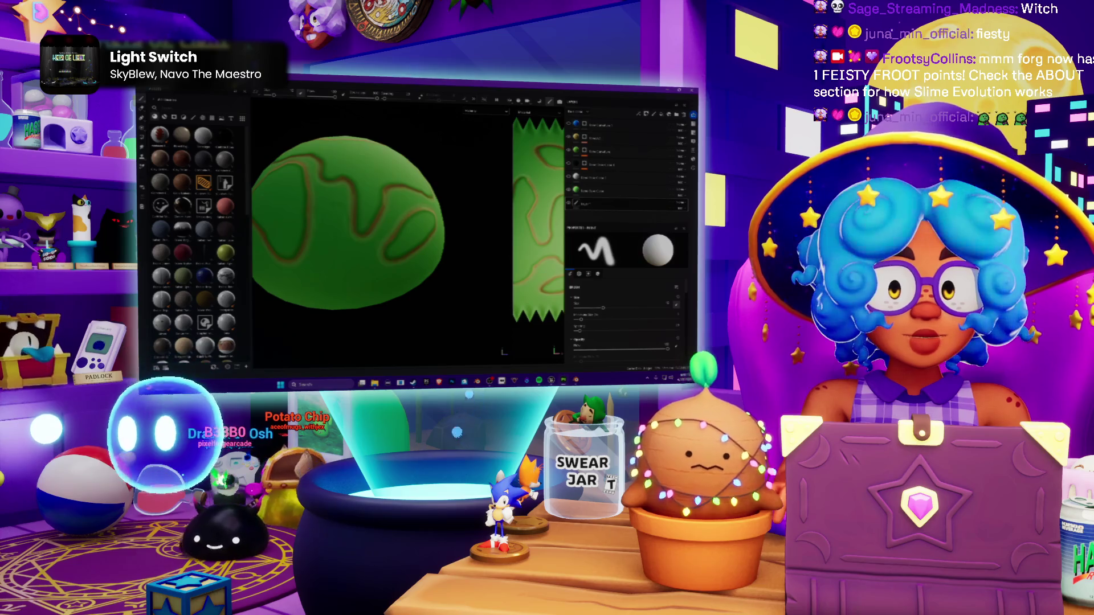
Step: Turn the green sphere to another side and drag a blue material onto it for the oceans
left_click_drag(393, 285, 416, 293, "alt")
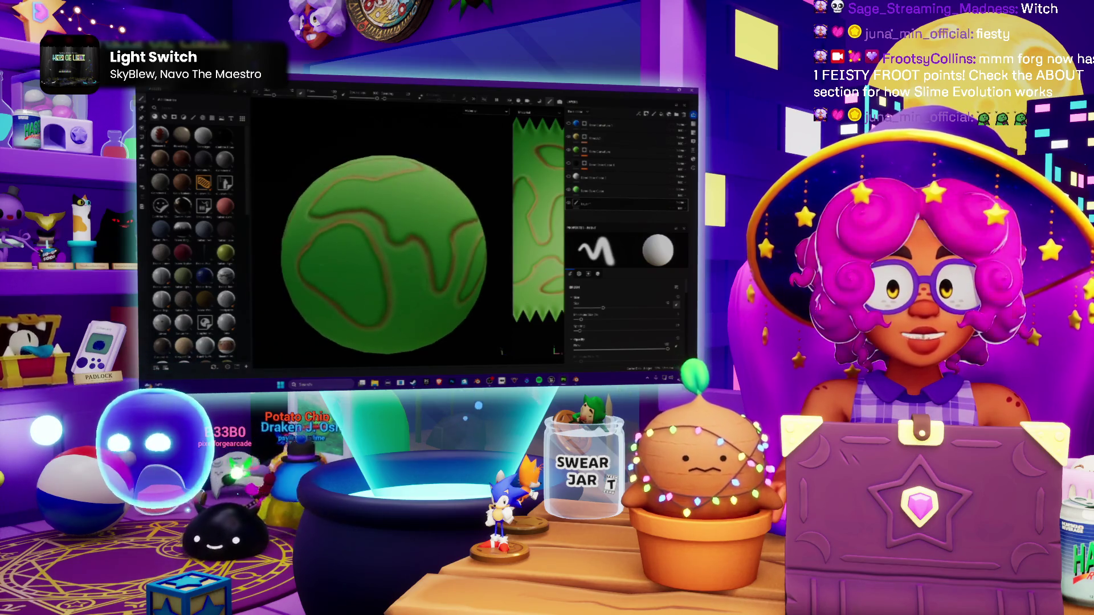
scroll(383, 255, "down", 3)
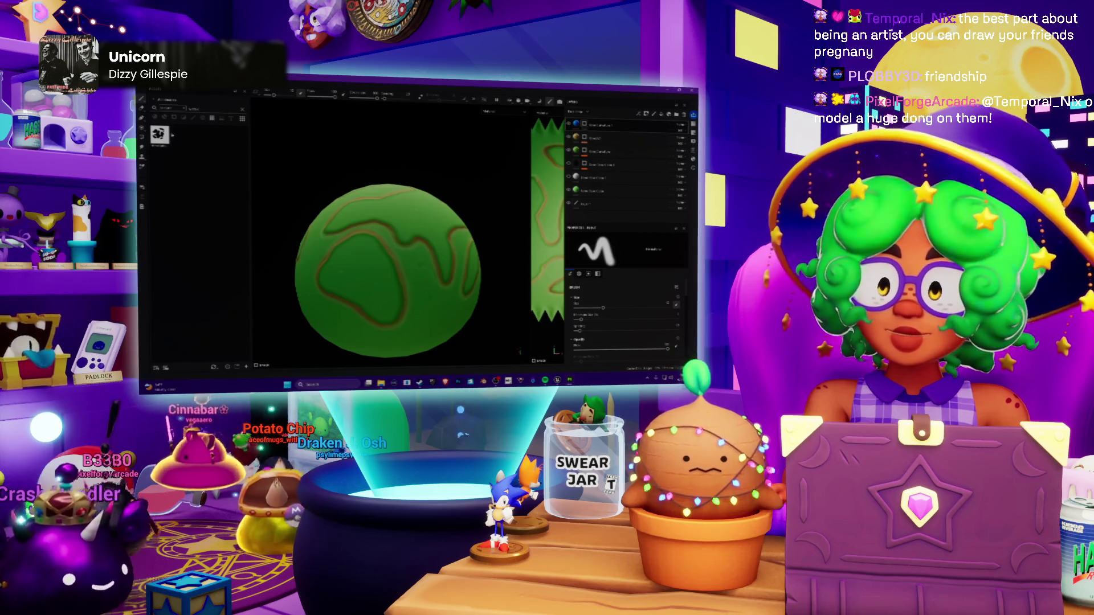
left_click_drag(352, 155, 586, 127)
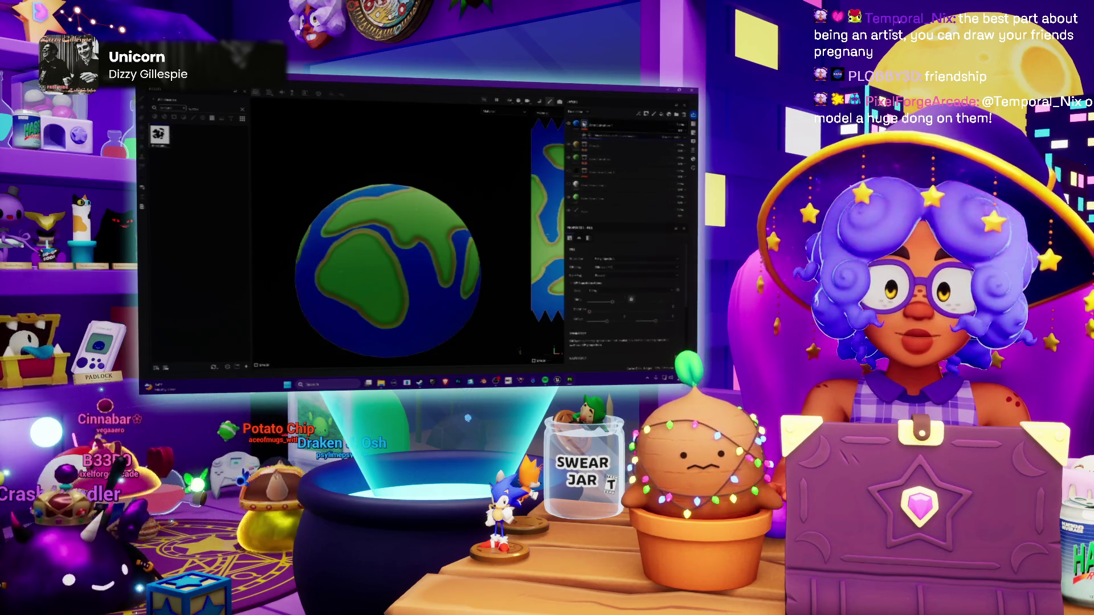
Step: Inspect the blue oceans and add two fill effects under the top layer
mouse_move(392, 71)
left_mouse_down("alt")
mouse_move(367, 190)
mouse_move(402, 204)
left_mouse_up("alt")
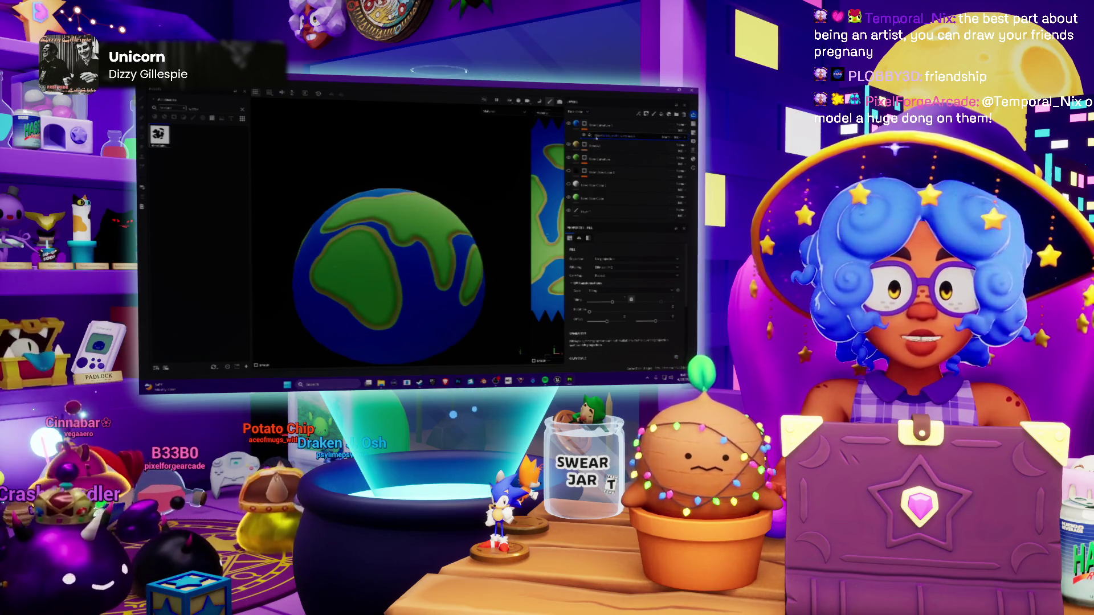
right_click(596, 137)
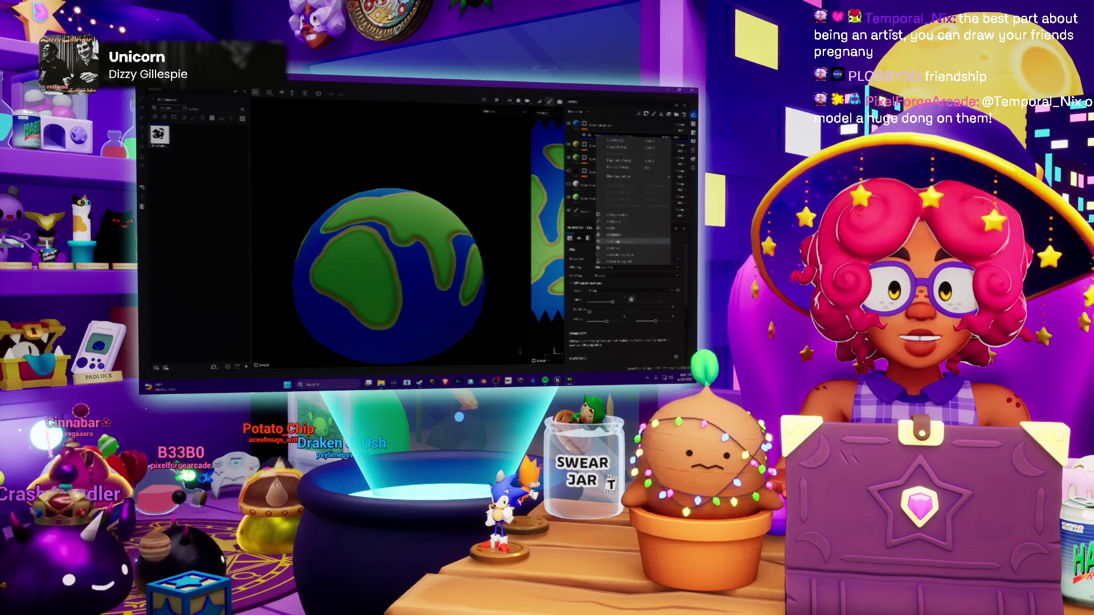
left_click(612, 243)
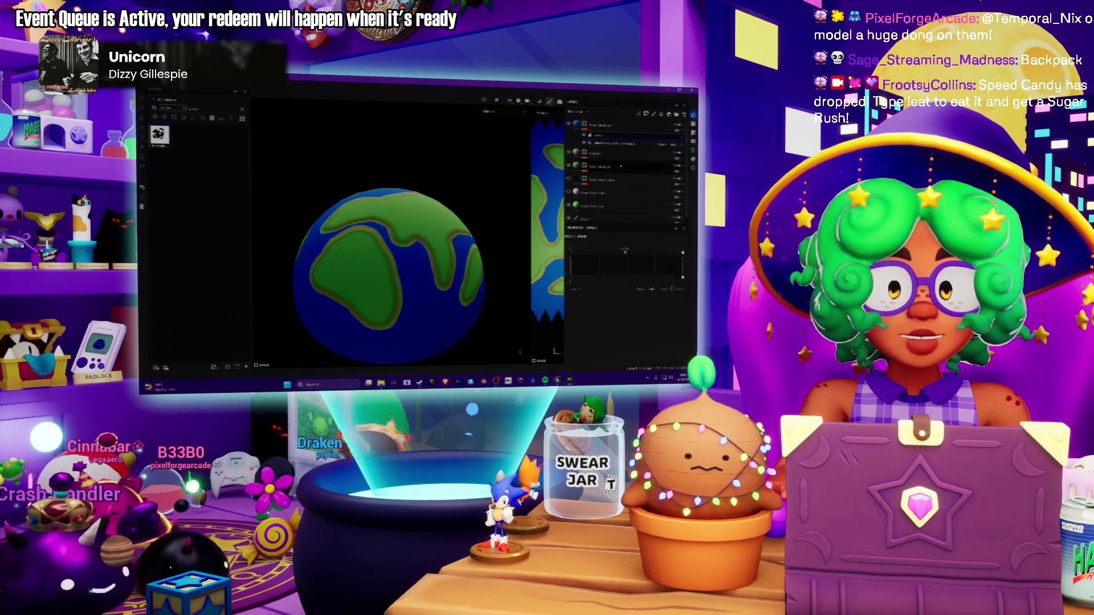
right_click(605, 144)
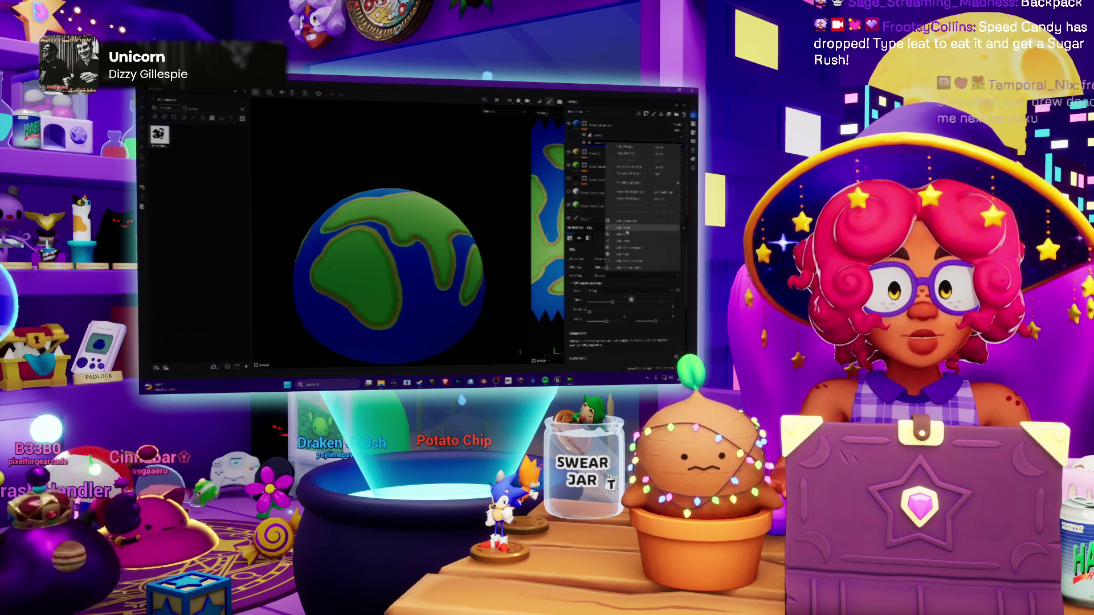
left_click(627, 254)
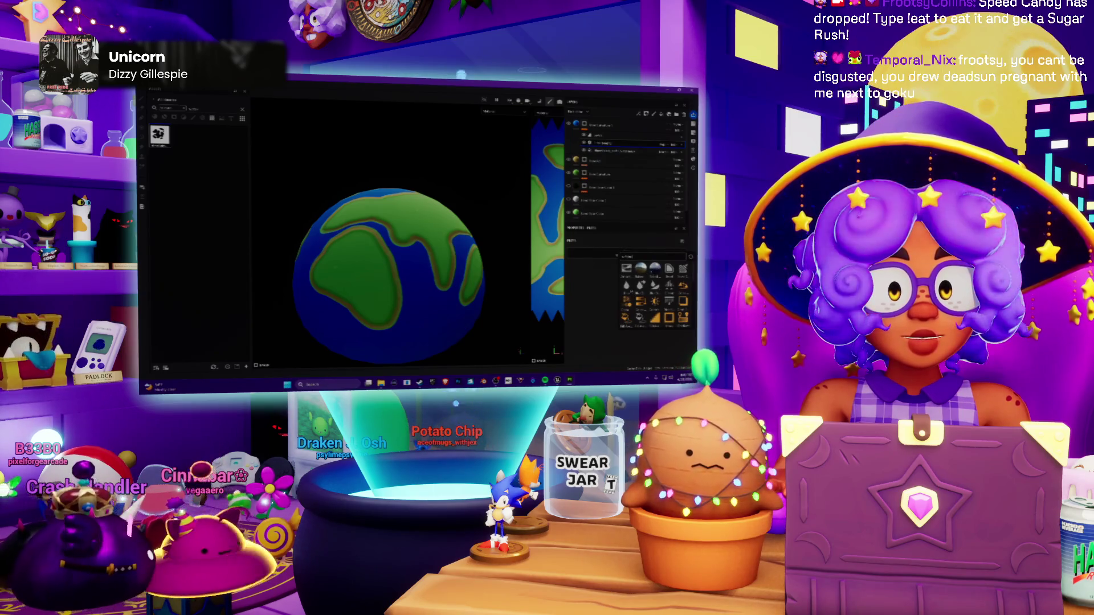
Step: Select the new Levels effect and shift its handle left to thin and darken the brown edges
left_click(626, 268)
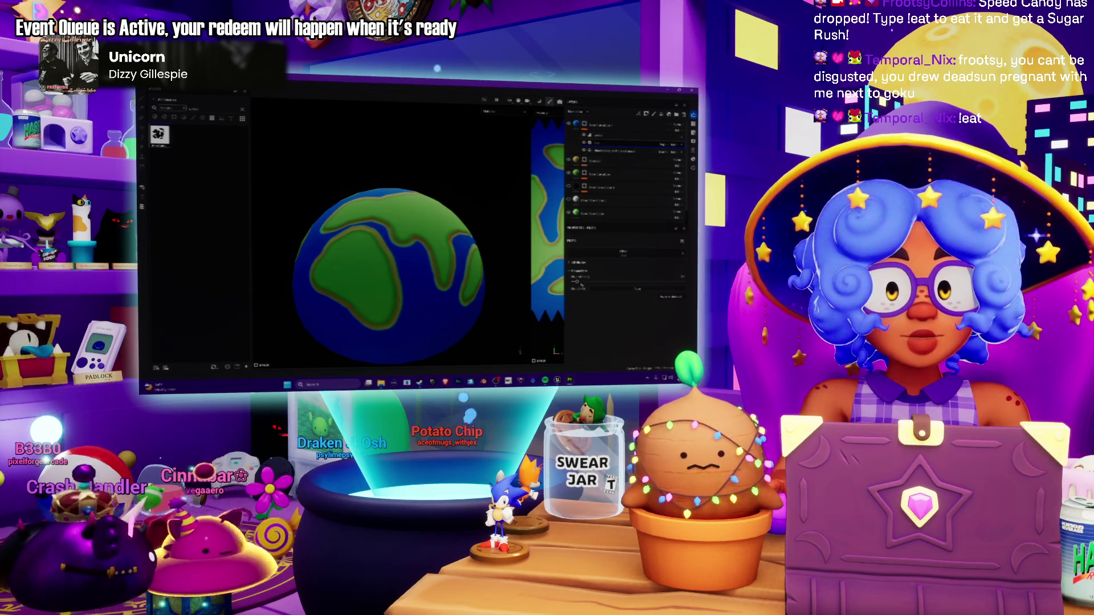
left_click(598, 136)
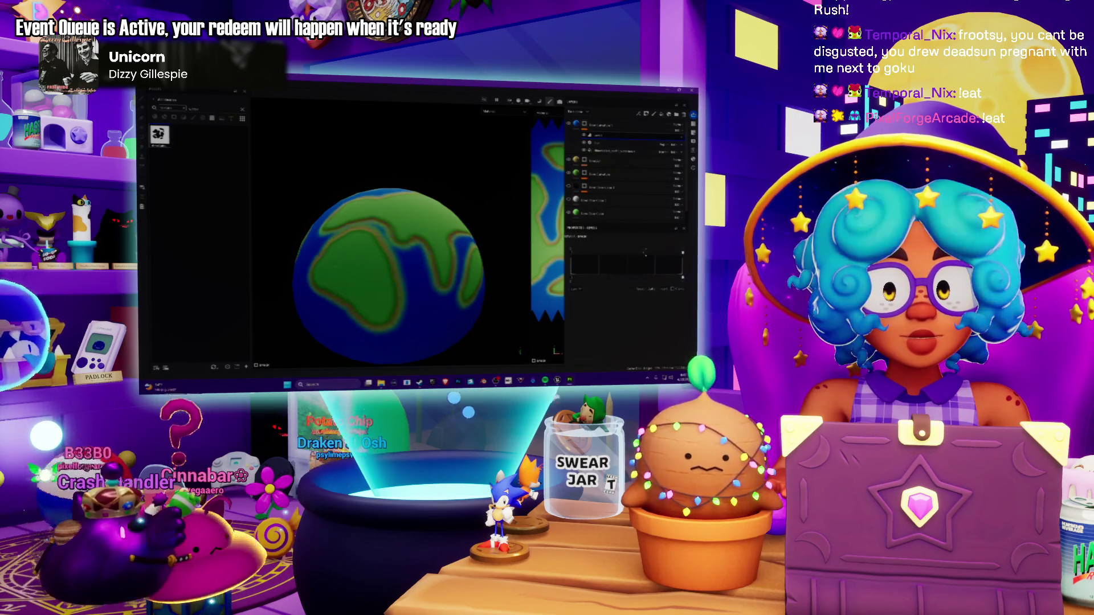
left_click_drag(602, 259, 581, 261)
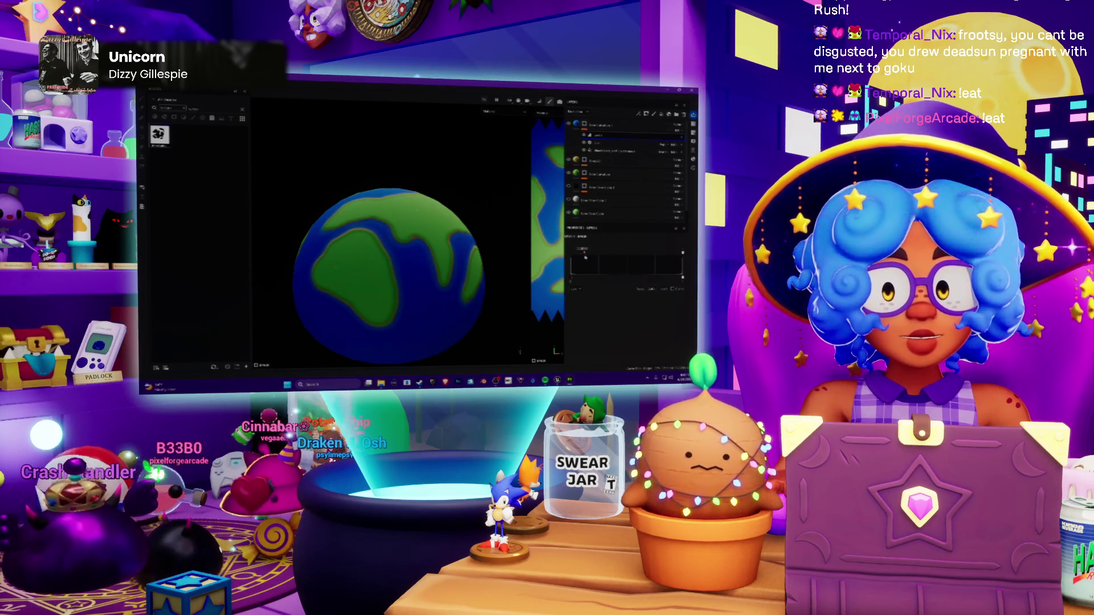
scroll(399, 232, "up", 5)
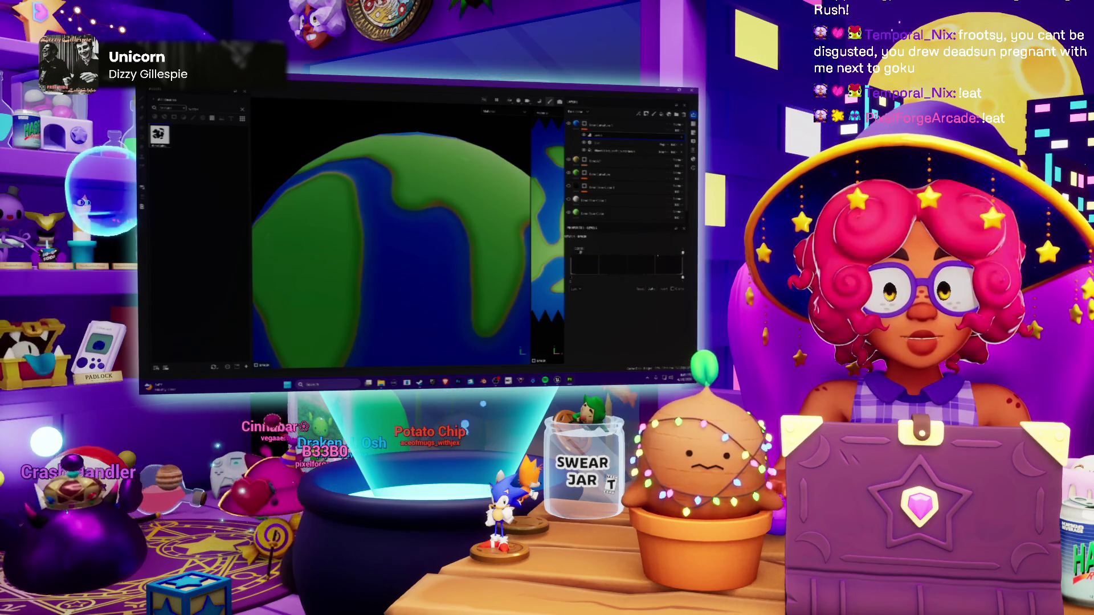
scroll(437, 251, "down", 3)
scroll(437, 251, "down", 3)
scroll(436, 251, "up", 3)
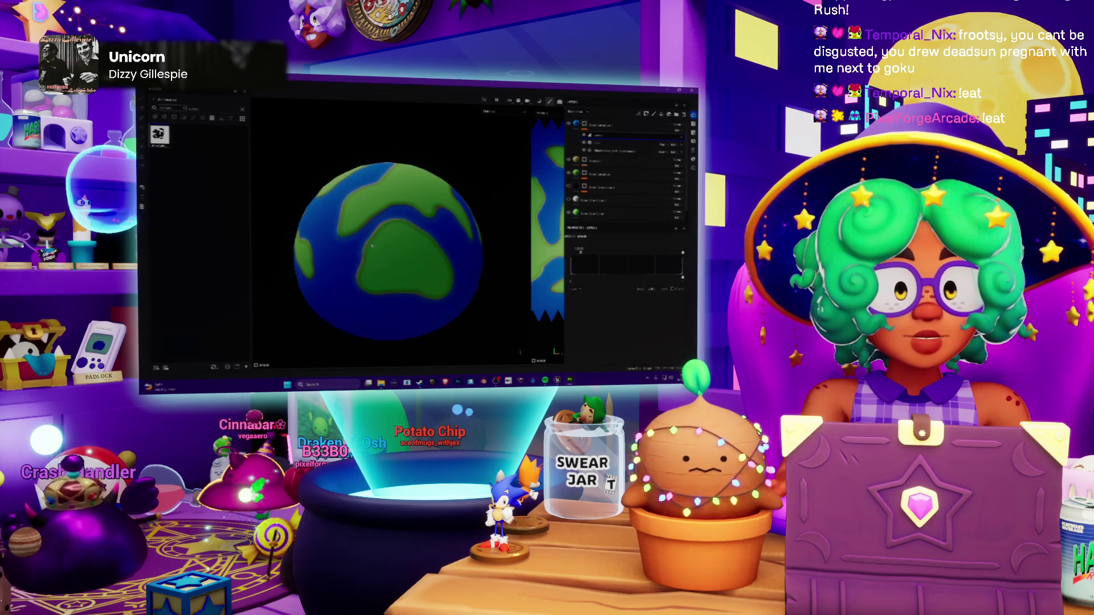
Step: Rotate the globe to reveal other continents, then switch to the Paint brush
left_click_drag(436, 251, 395, 257, "alt")
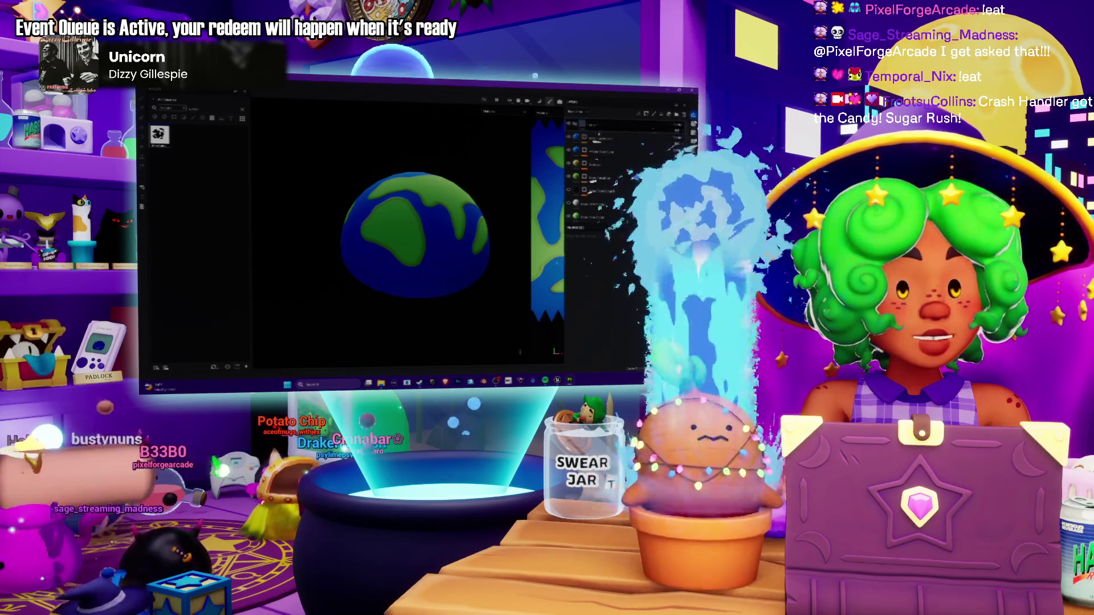
key("b")
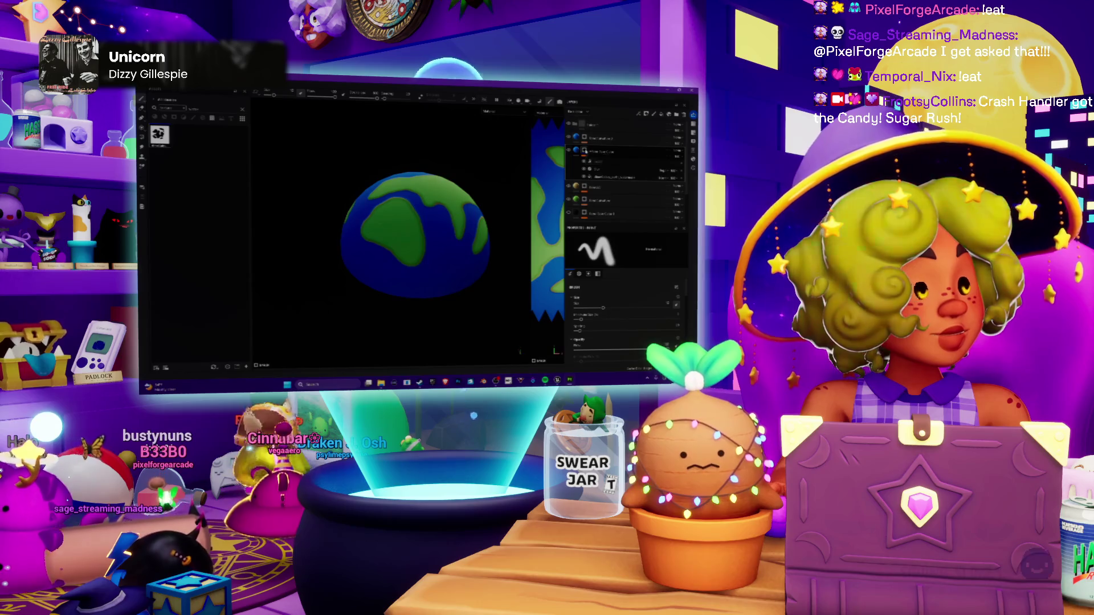
Step: Bring up a layer's context menu, switch to the brush, then dismiss the menu
right_click(585, 150)
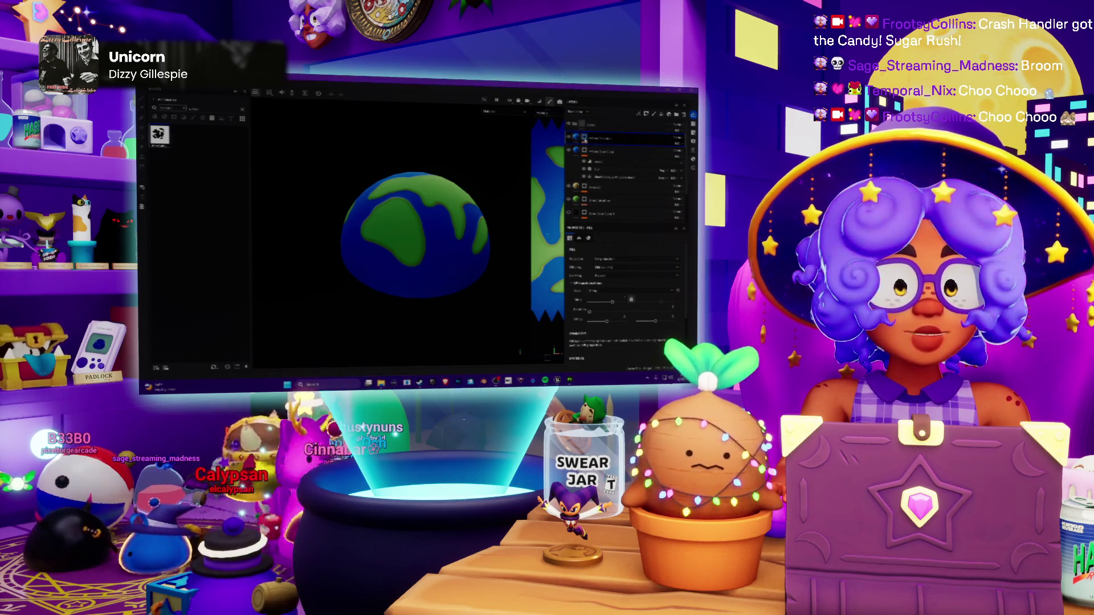
key("1")
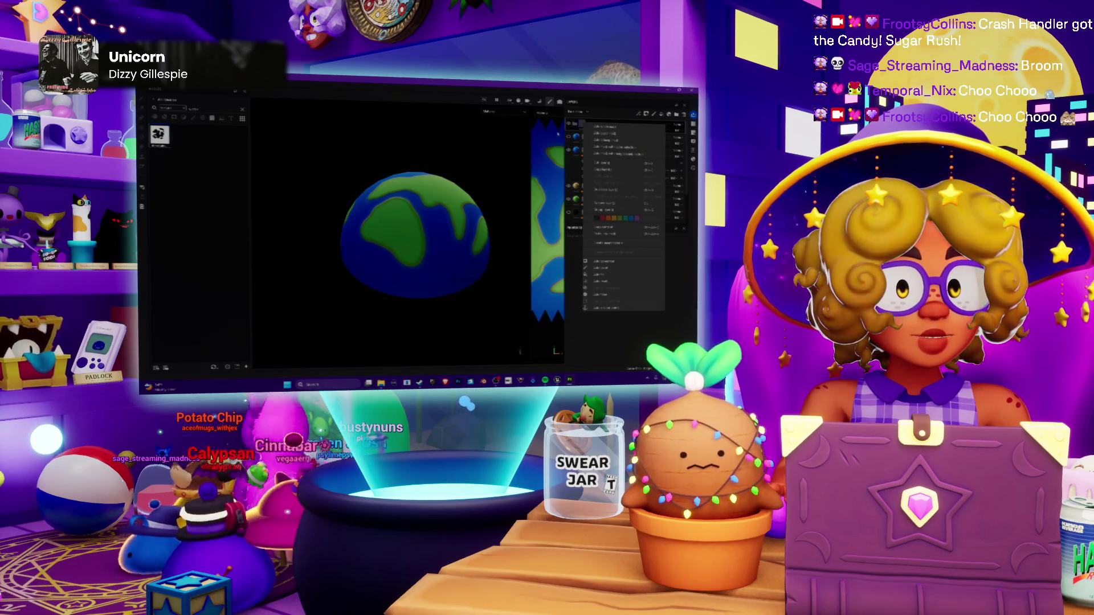
key("Escape")
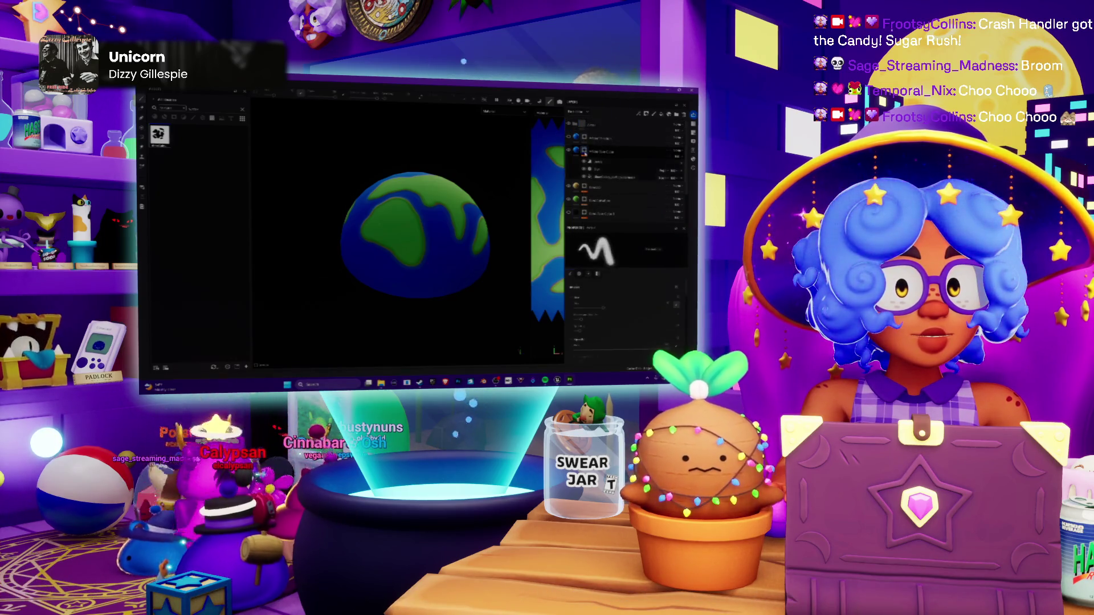
Step: Apply two layer-menu changes, then select the continent outline layer and clear its contents
right_click(589, 151)
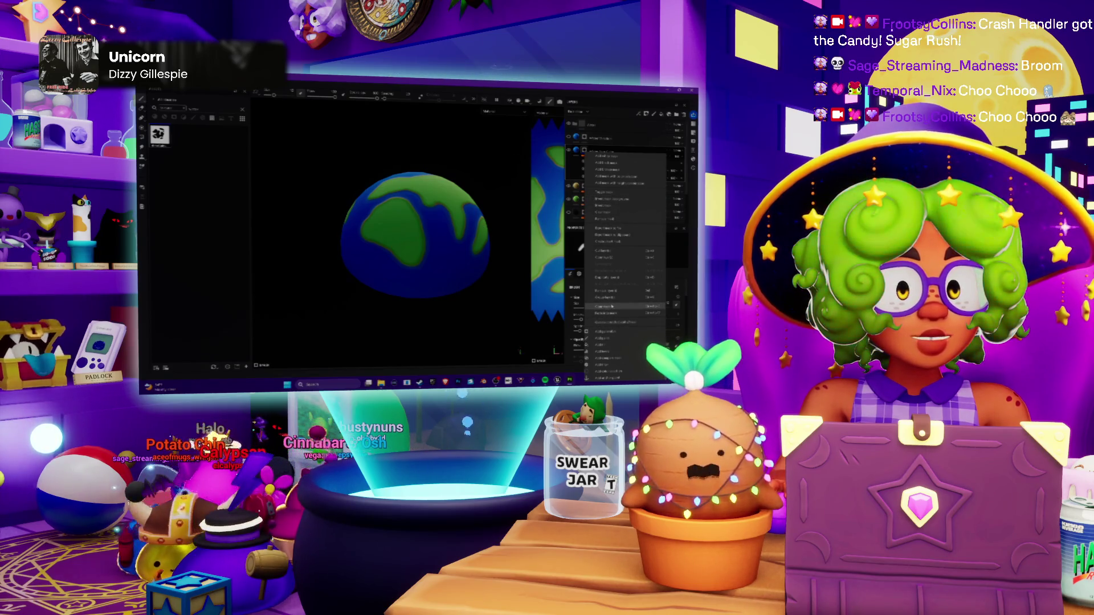
left_click(612, 306)
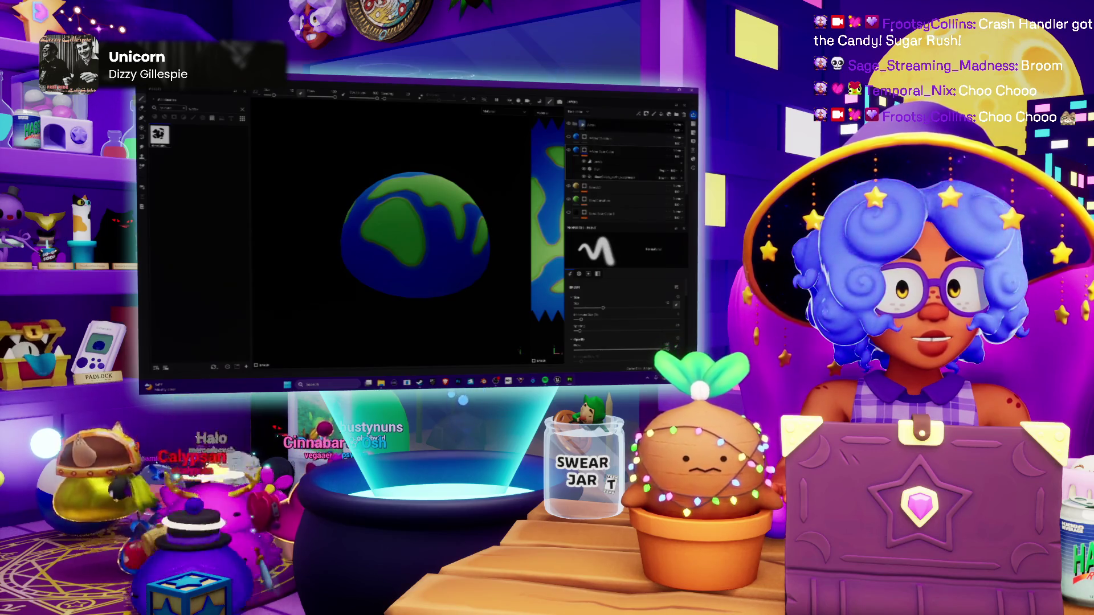
right_click(584, 124)
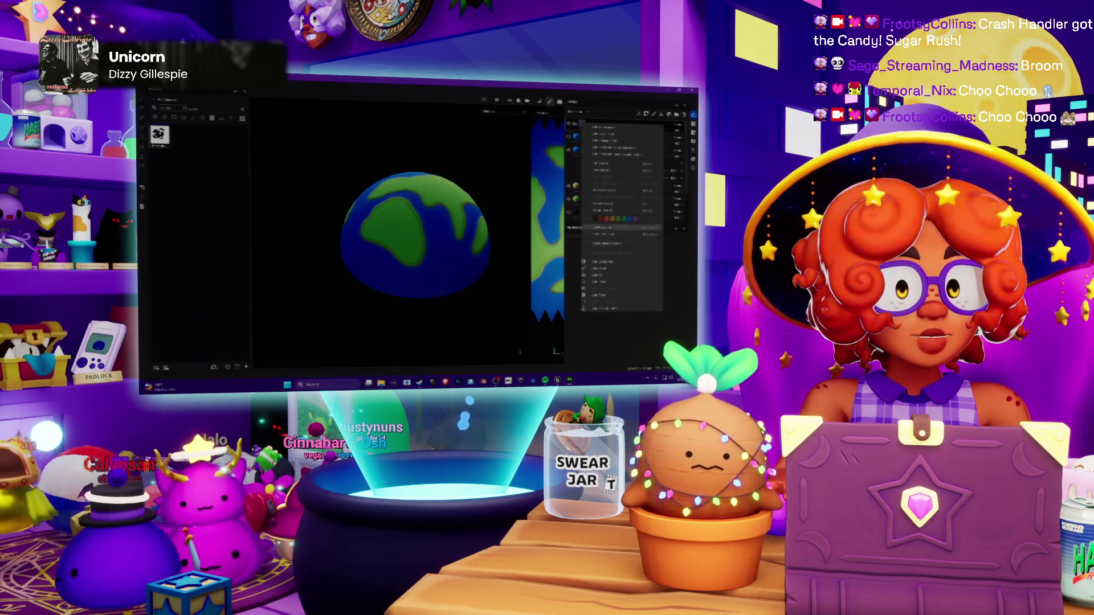
left_click(600, 234)
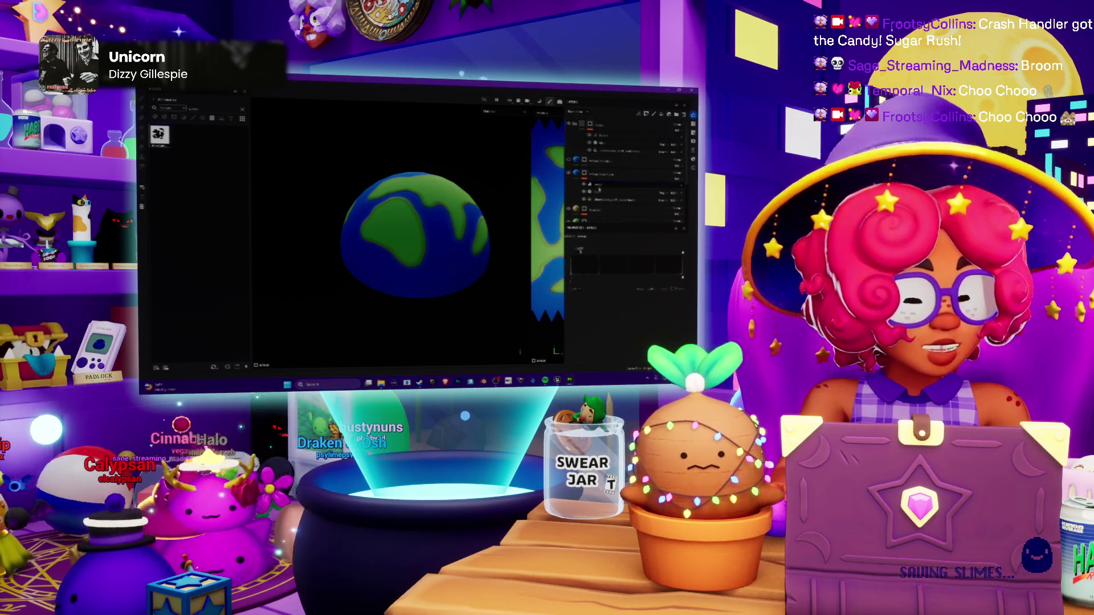
left_click(604, 184)
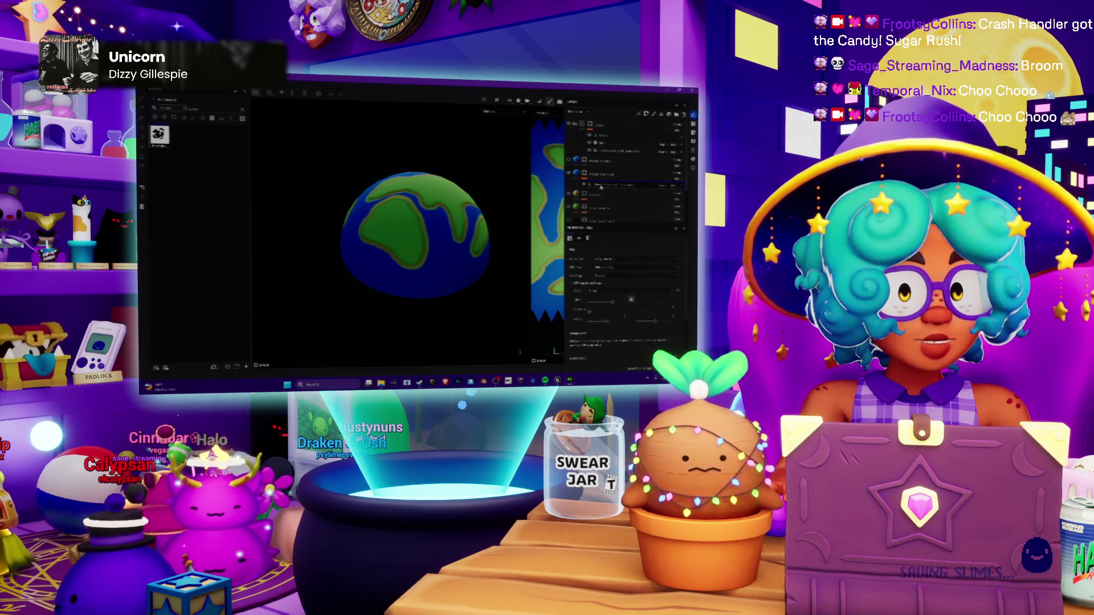
key("Delete")
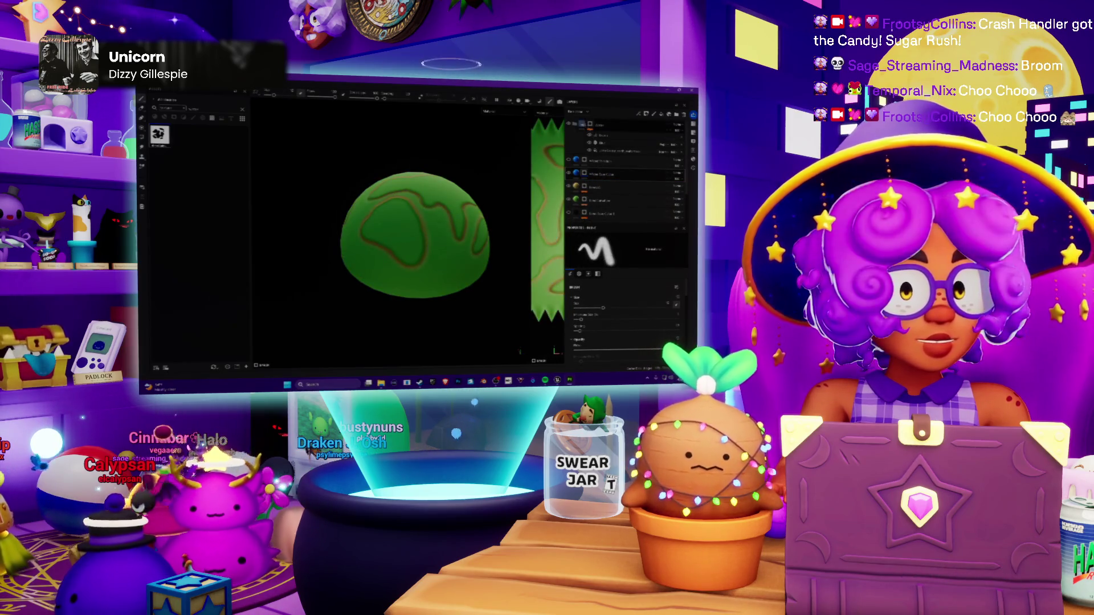
Step: Select another layer, switch to the brush, and add an extra layer to the stack
left_click(615, 165)
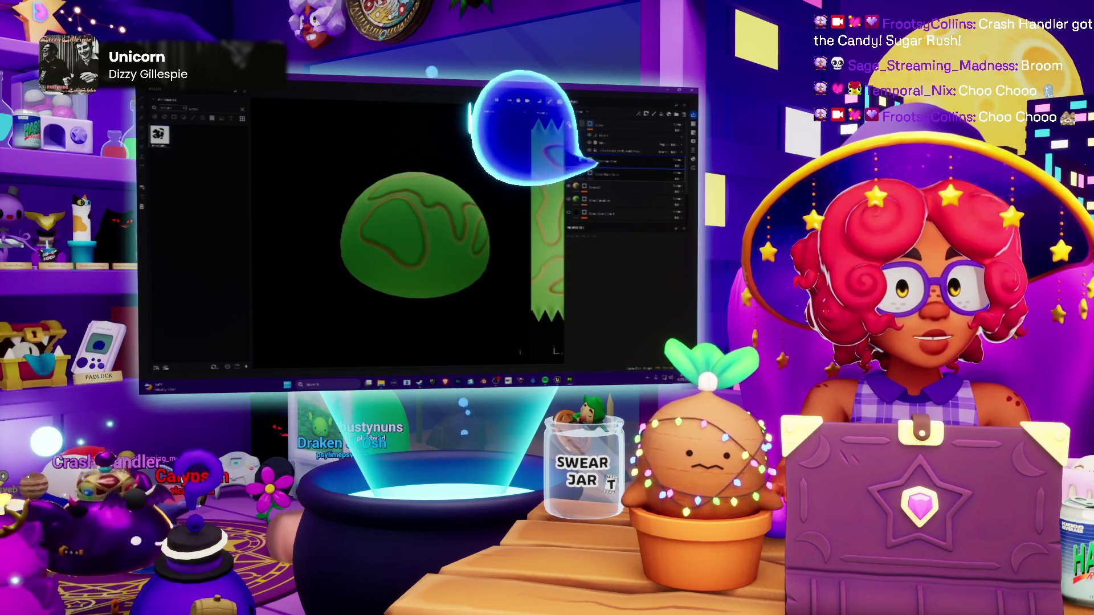
key("1")
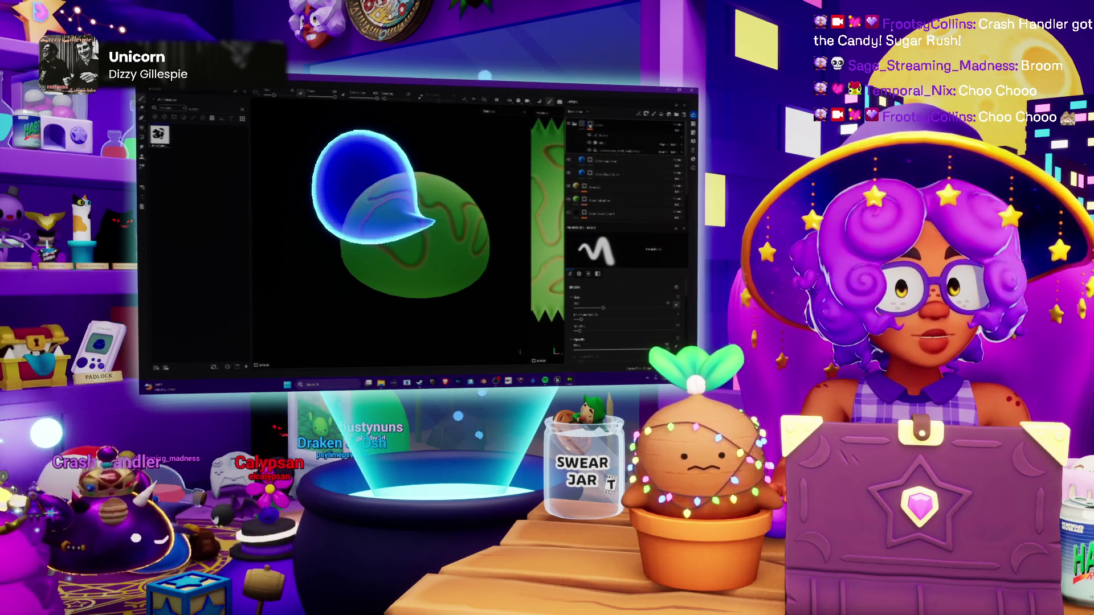
right_click(590, 124)
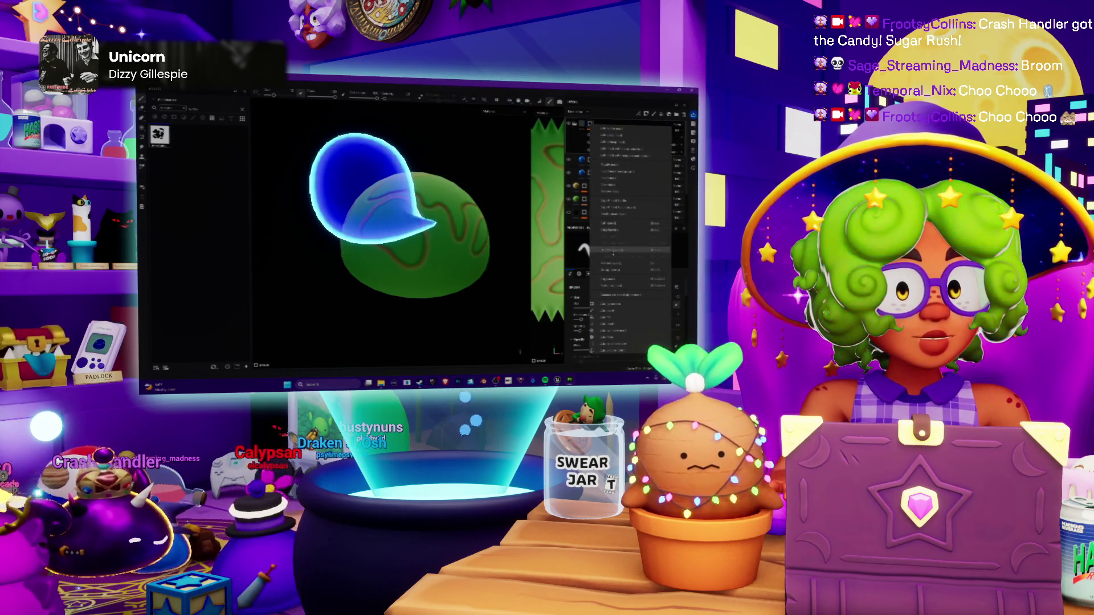
left_click(614, 195)
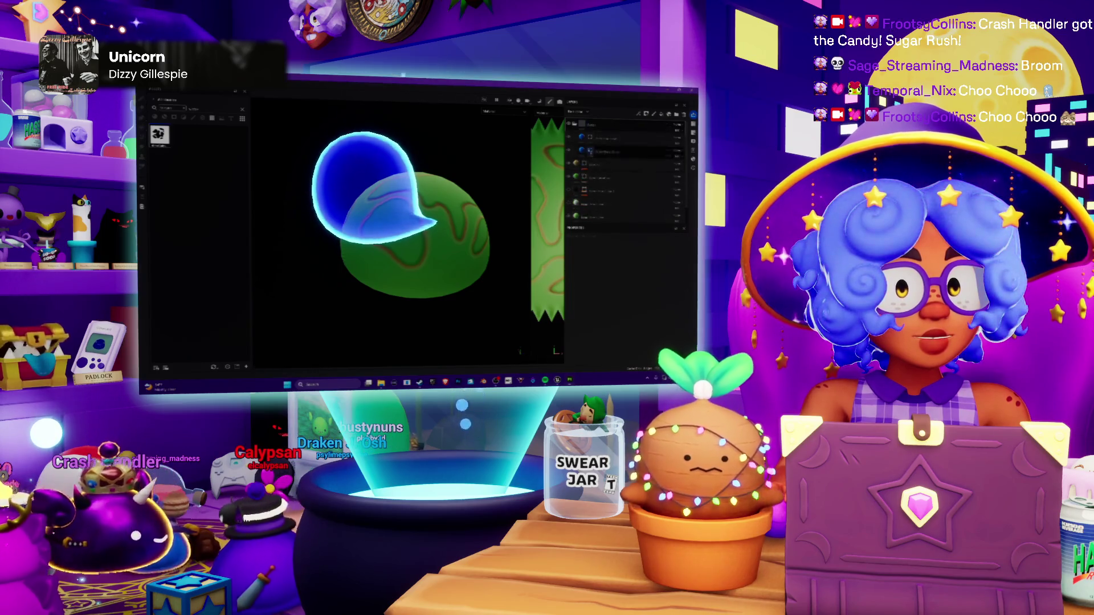
Step: Apply further layer-menu actions to try bringing back the blue oceans around green continents
right_click(588, 129)
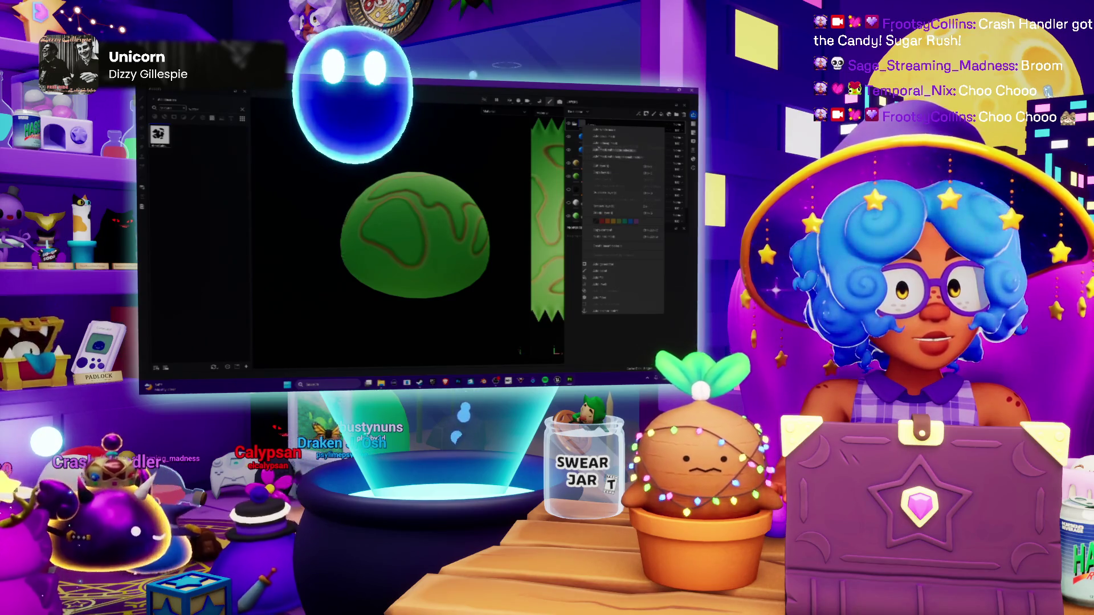
left_click(596, 136)
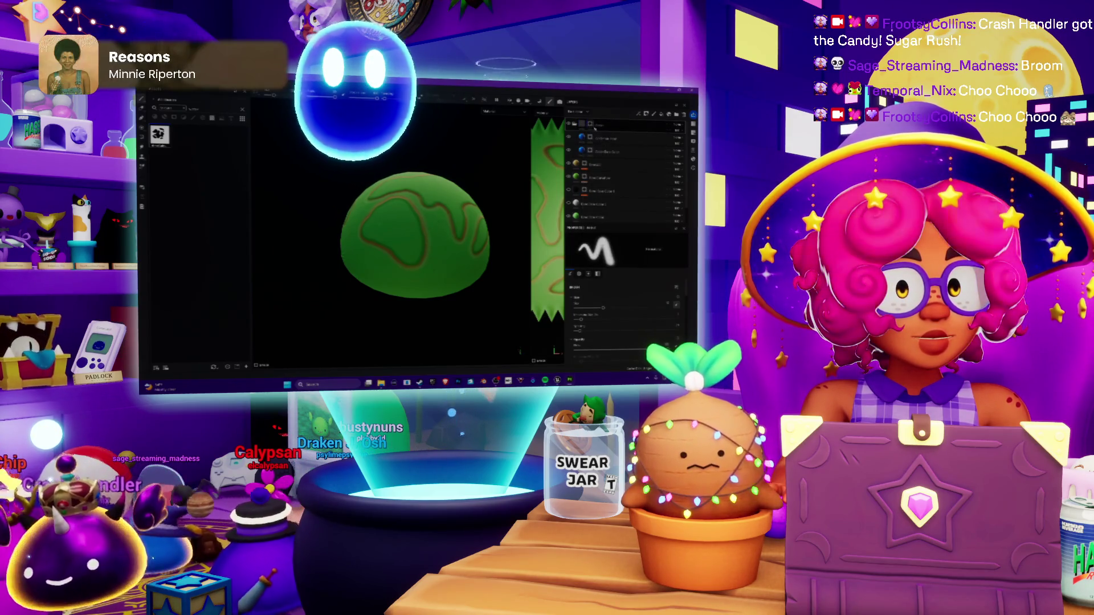
right_click(594, 128)
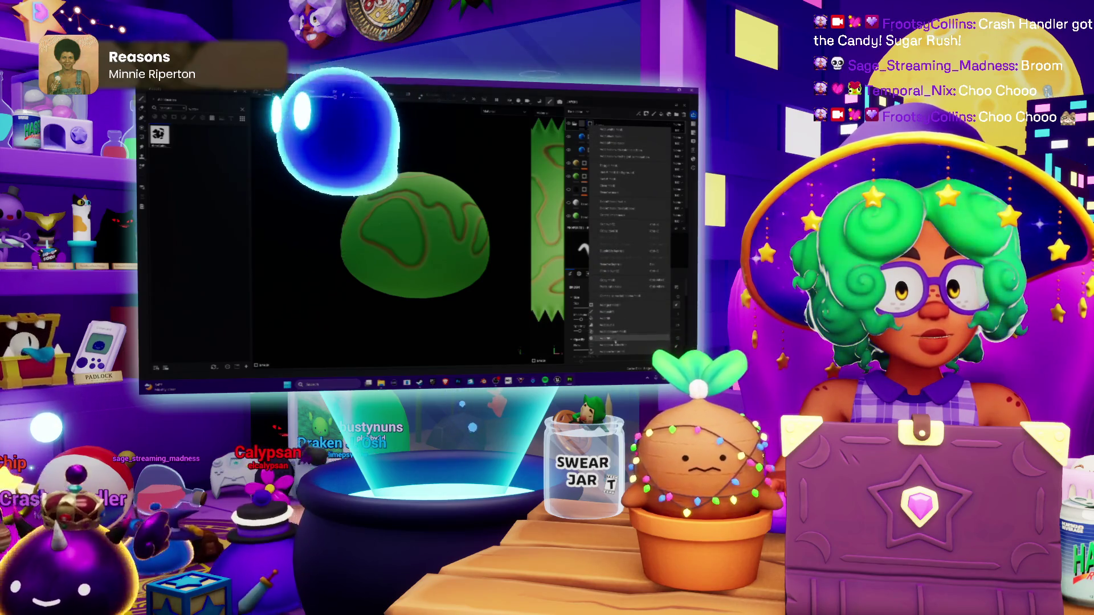
left_click(615, 288)
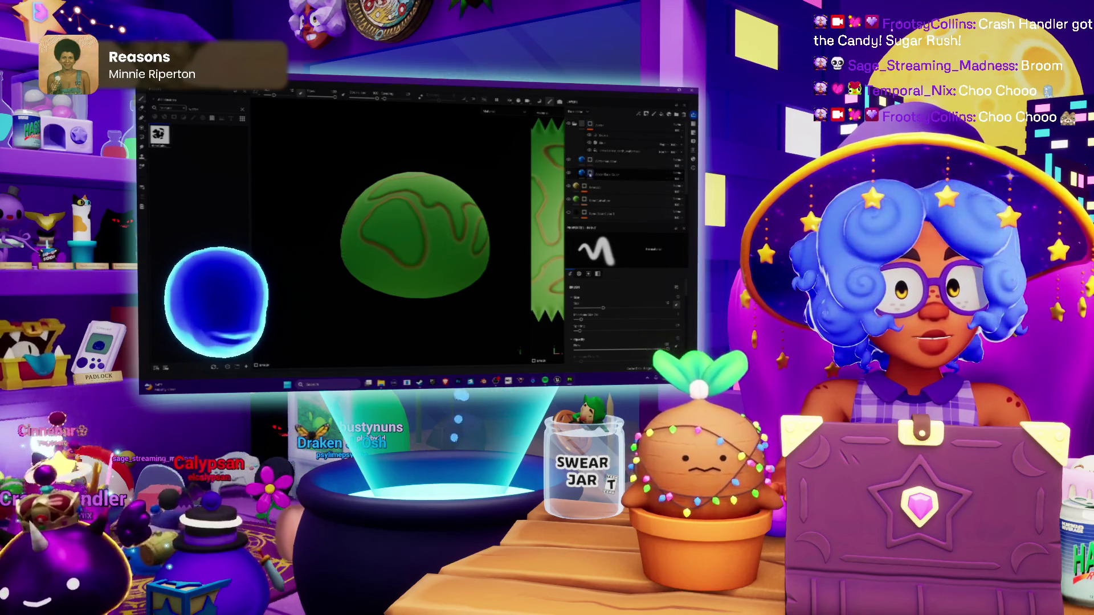
right_click(593, 174)
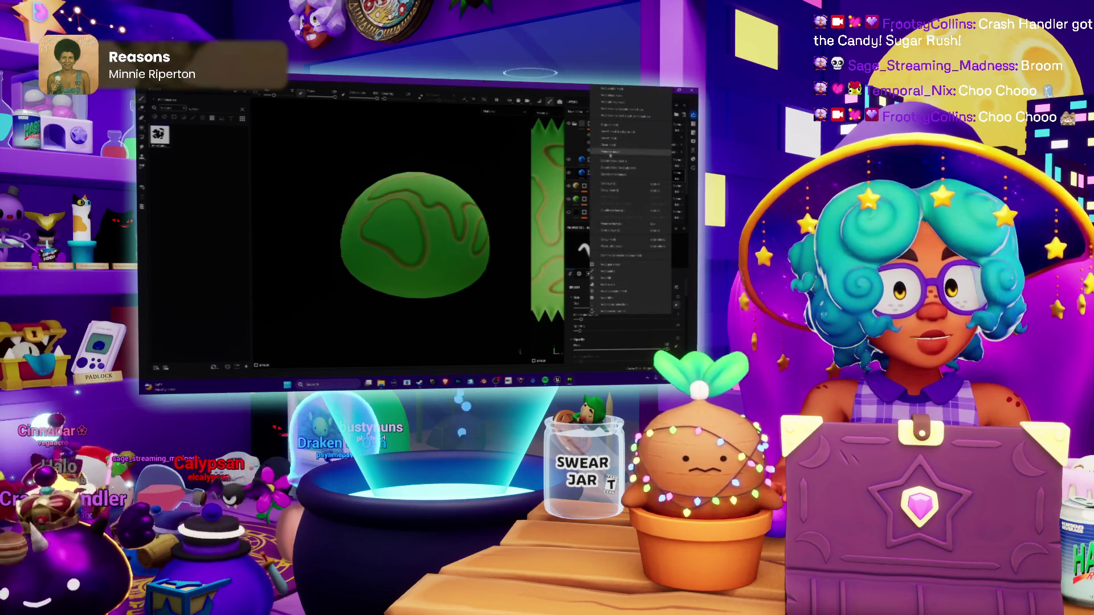
left_click(610, 153)
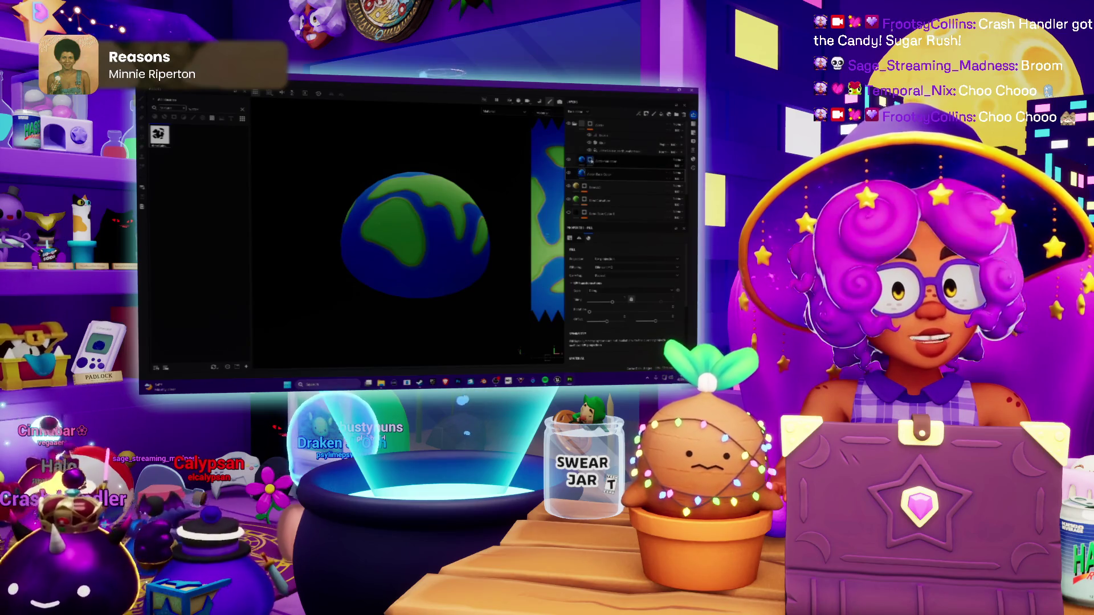
left_click(590, 161)
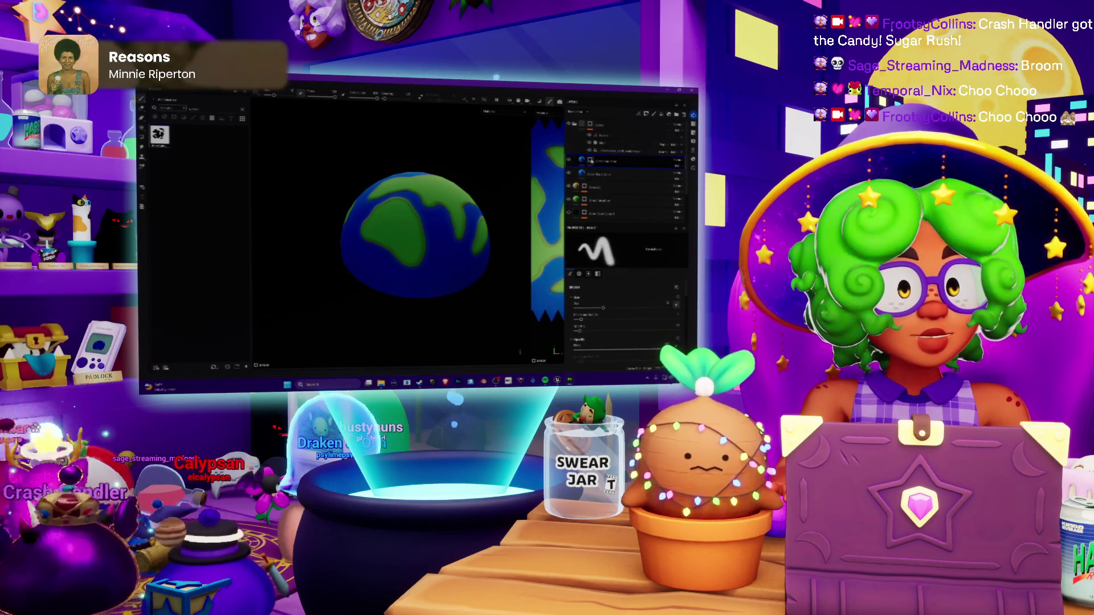
right_click(591, 162)
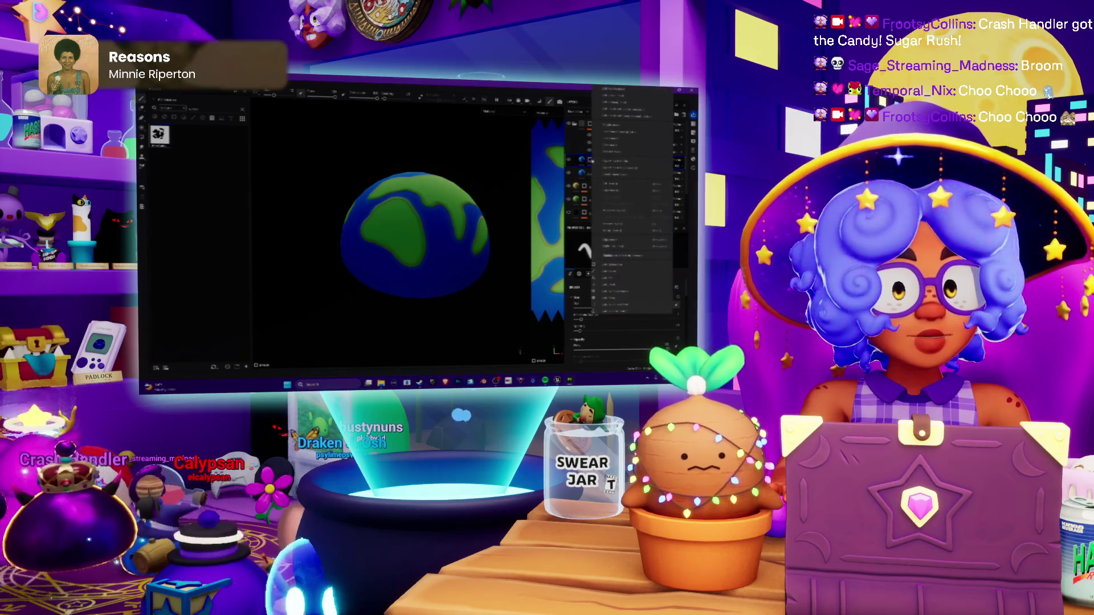
left_click(582, 162)
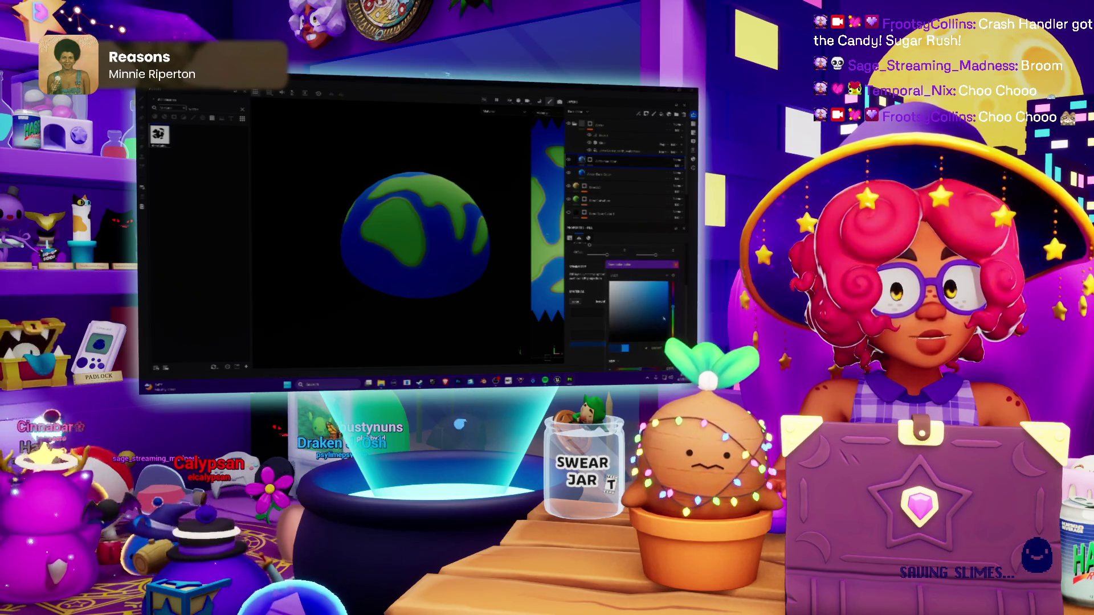
key("Escape")
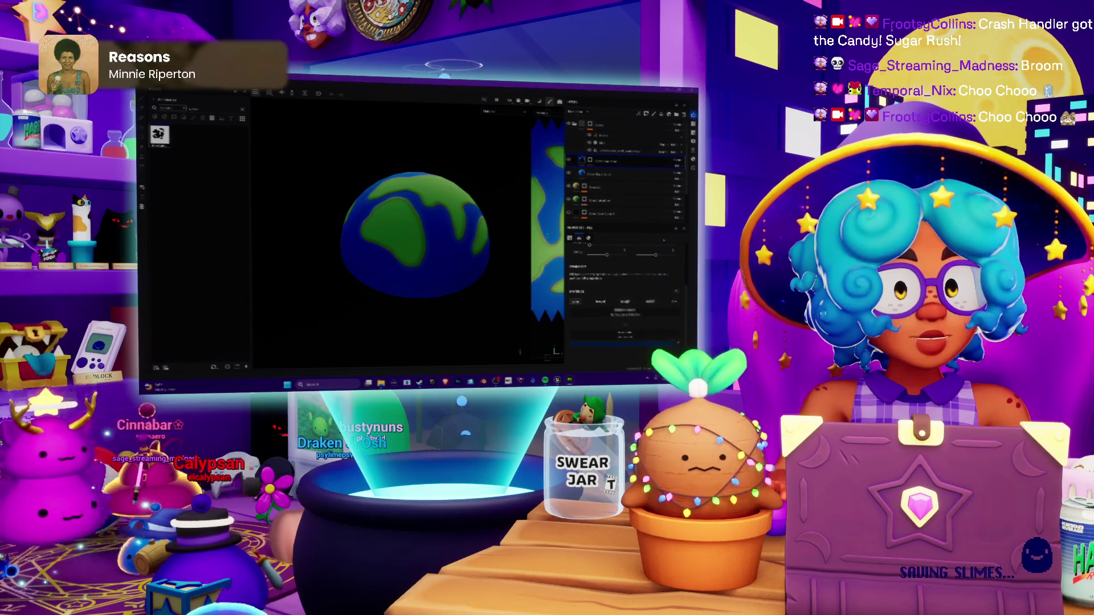
right_click(584, 249)
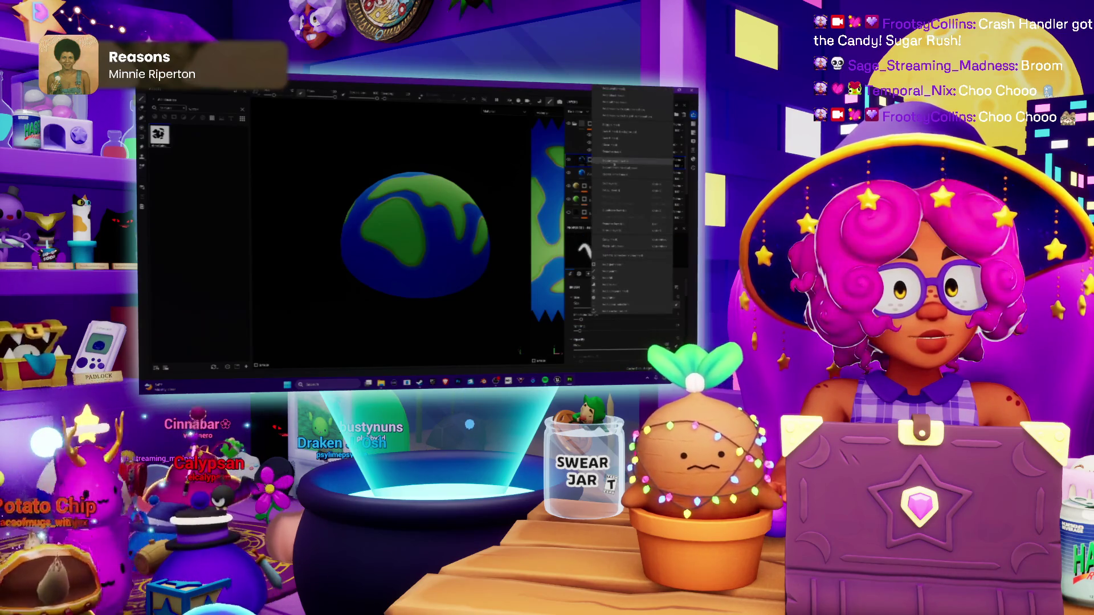